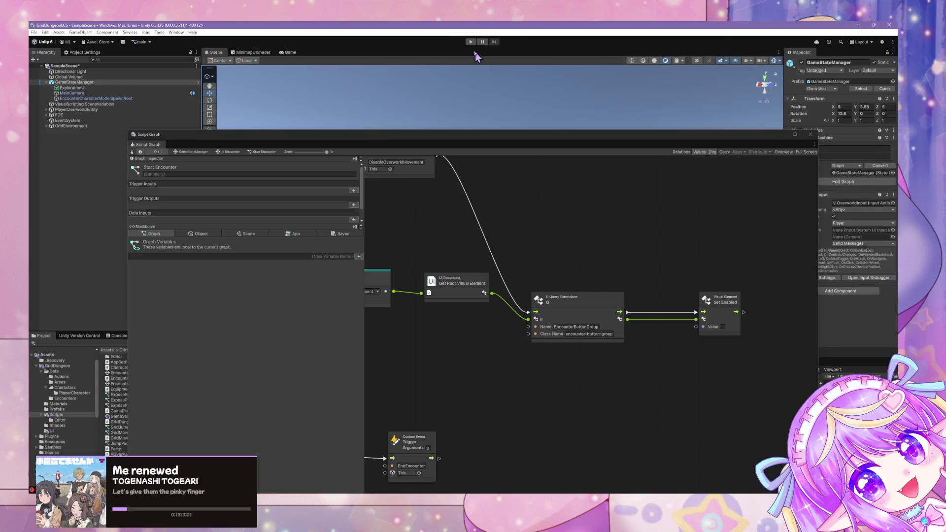
Step: Nudge the U Query and Set Enabled nodes slightly upward, then enter Play mode
left_click_drag(595, 298, 593, 274)
left_click_drag(716, 304, 700, 280)
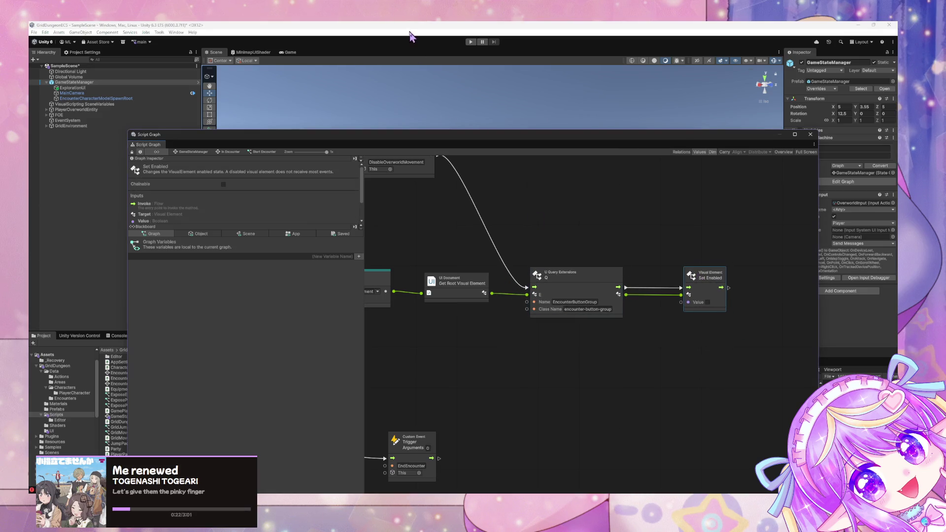
scroll(465, 226, "down", 1)
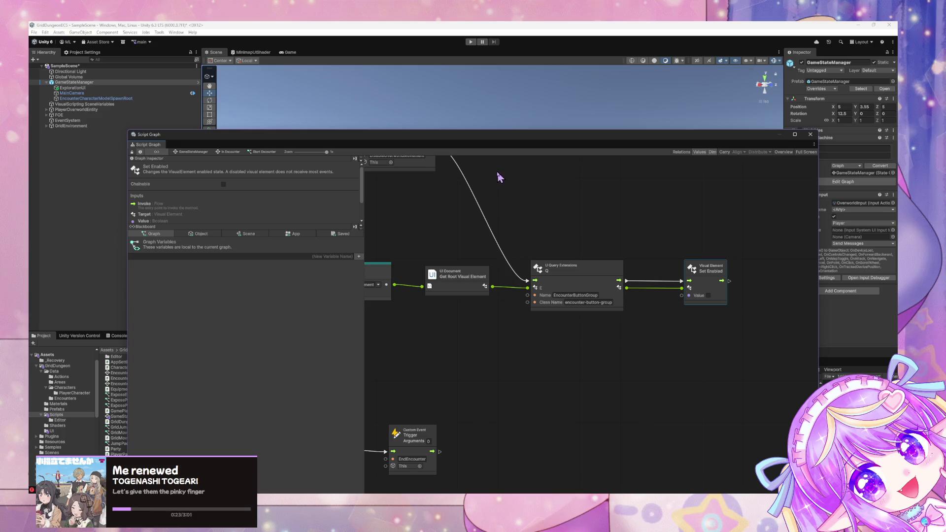
left_click(471, 42)
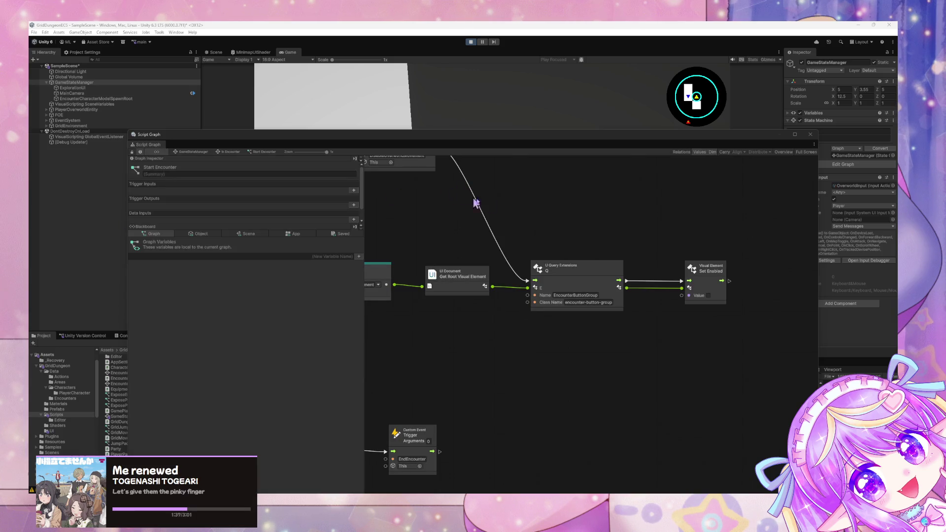
Step: Uncover the Game view, check the EncounterButtonGroup query name against the running game, and stop Play mode
left_click(564, 213)
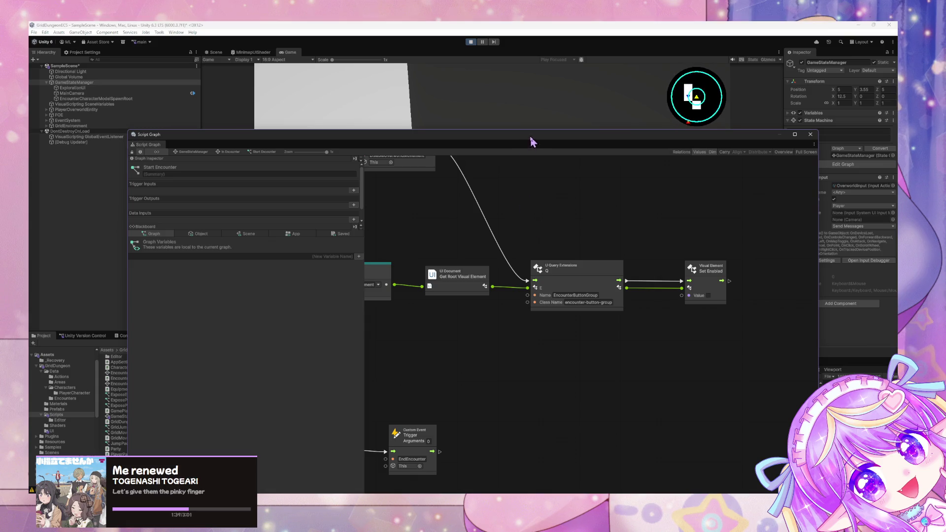
left_click_drag(532, 140, 482, 295)
key("a")
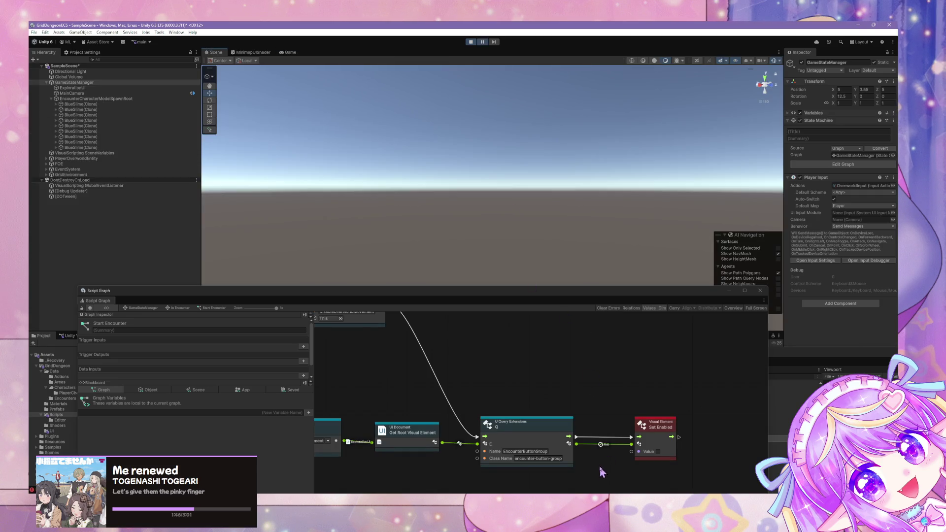
left_click(543, 451)
left_click(543, 451)
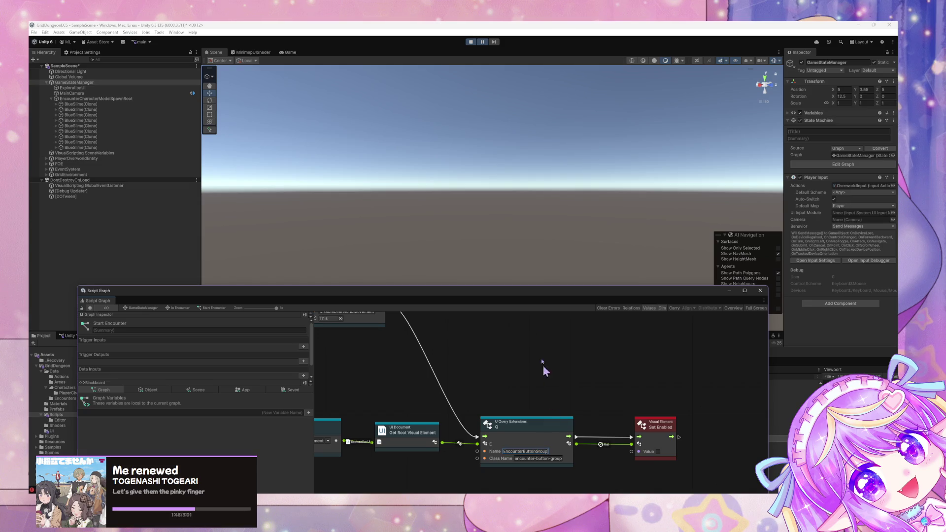
left_click_drag(517, 298, 443, 123)
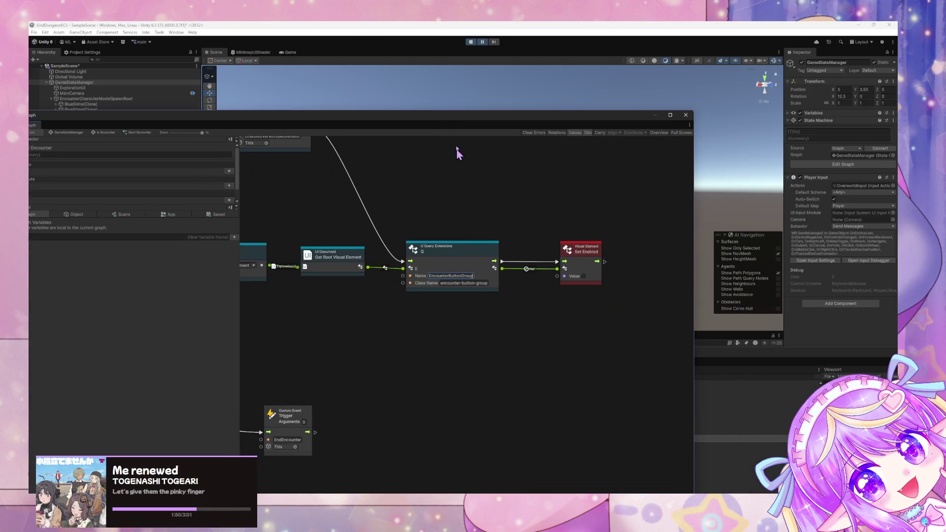
left_click(470, 41)
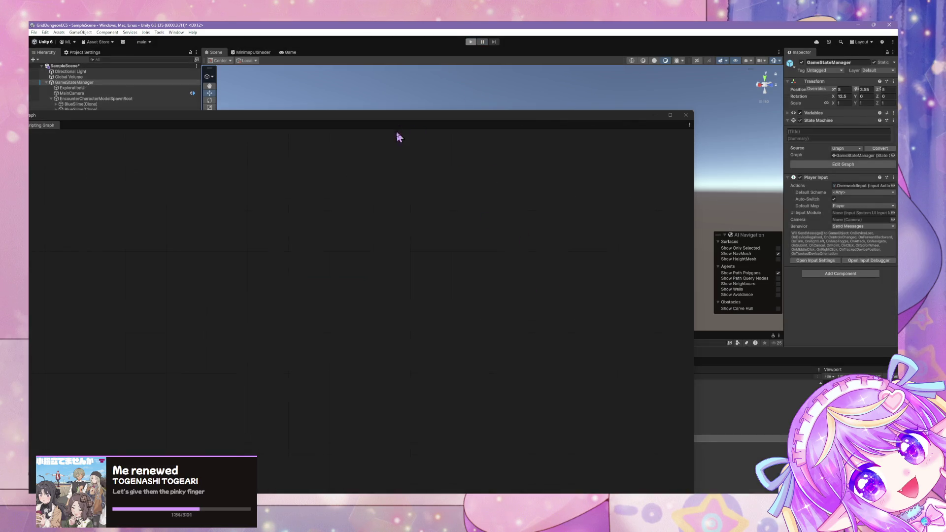
Step: From the GameStateManager root graph, open Handle Encounter UI in a floating Script Graph window, alongside UI Builder
left_click(109, 136)
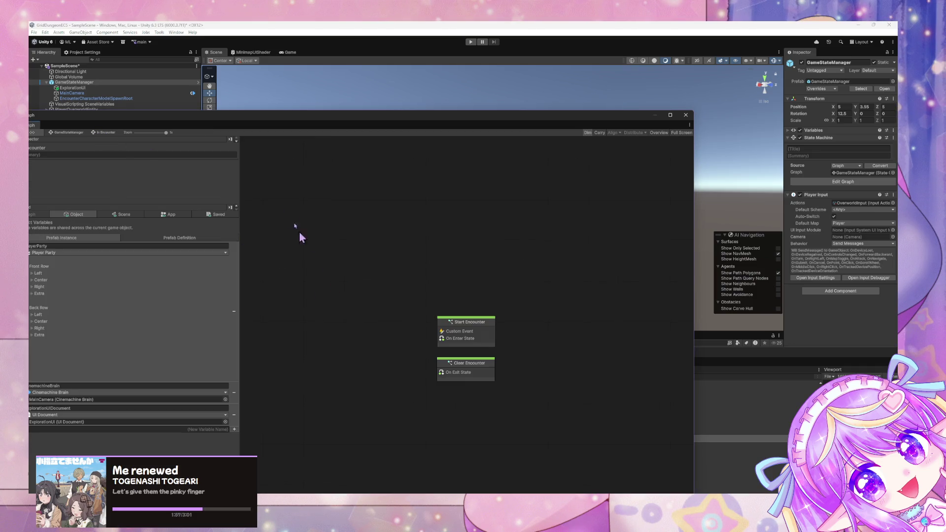
left_click(69, 139)
left_click_drag(439, 380, 536, 270)
scroll(457, 336, "up", 1)
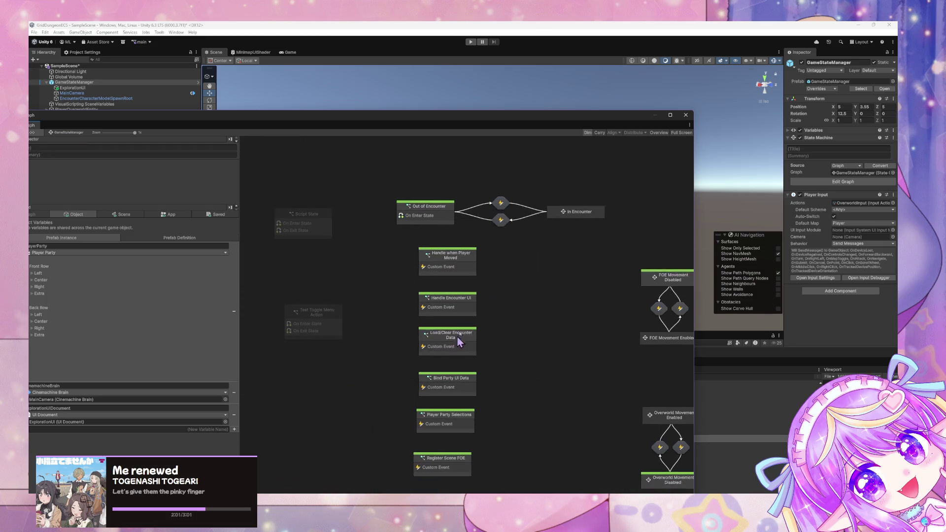
left_click_drag(457, 336, 479, 276)
double_click(446, 239)
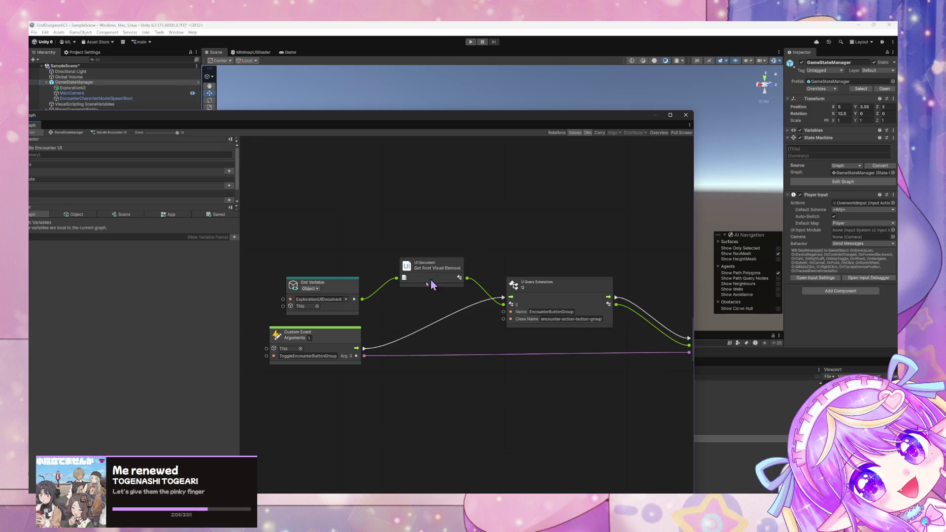
scroll(486, 264, "up", 2)
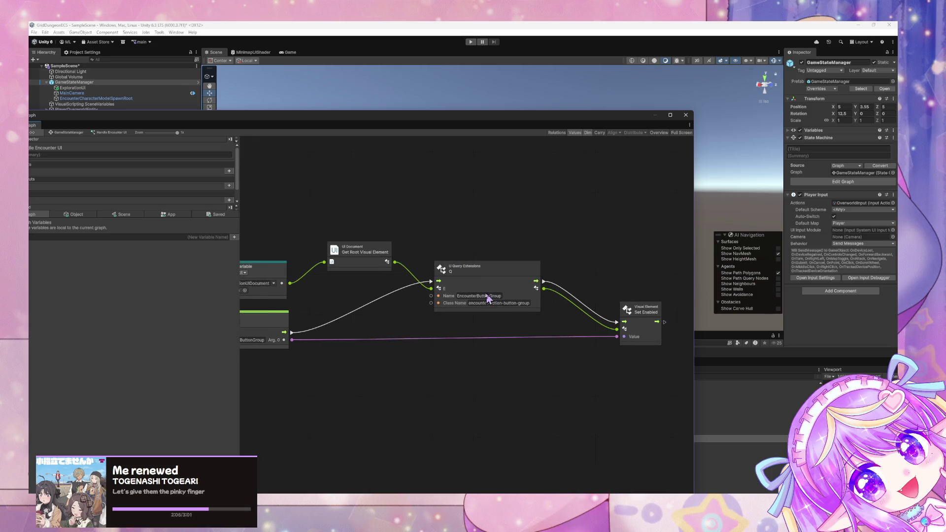
mouse_move(380, 120)
left_mouse_down()
mouse_move(602, 312)
mouse_move(556, 195)
mouse_move(362, 133)
mouse_move(407, 193)
left_mouse_up()
left_click(753, 364)
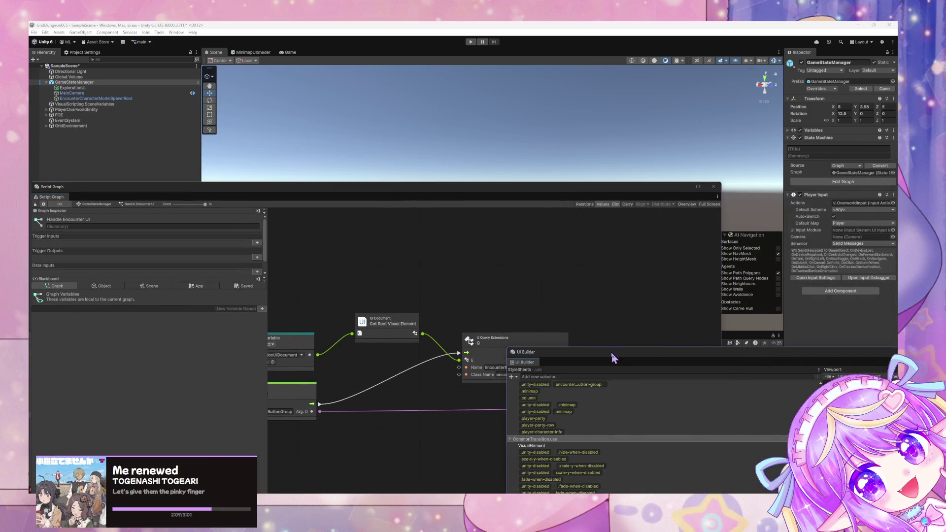
Step: Bring UI Builder into view and browse #CharacterInfo and #StatBars in its Hierarchy
left_click_drag(614, 359, 422, 129)
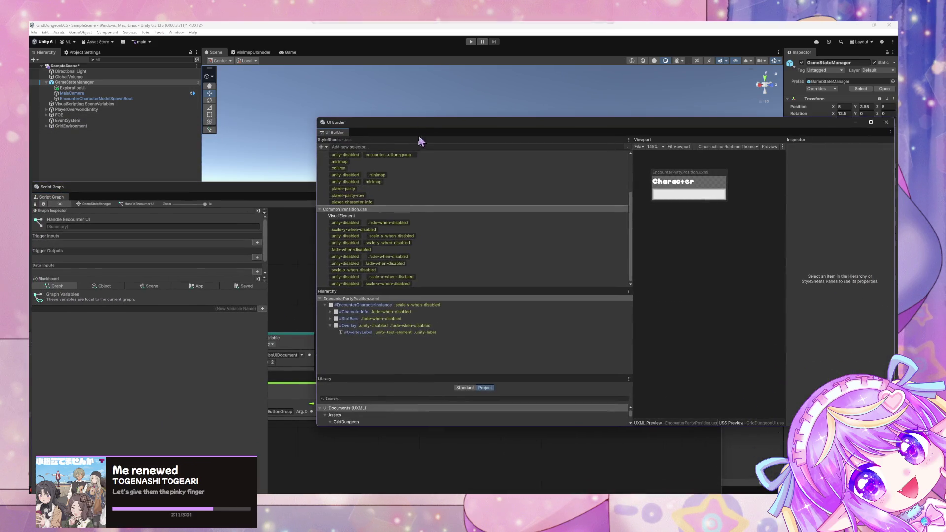
left_click(330, 312)
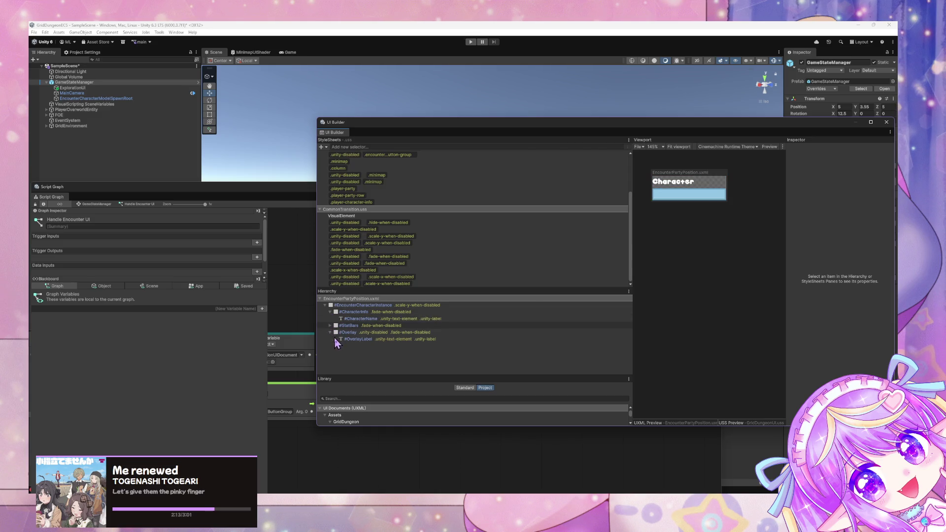
left_click(337, 326)
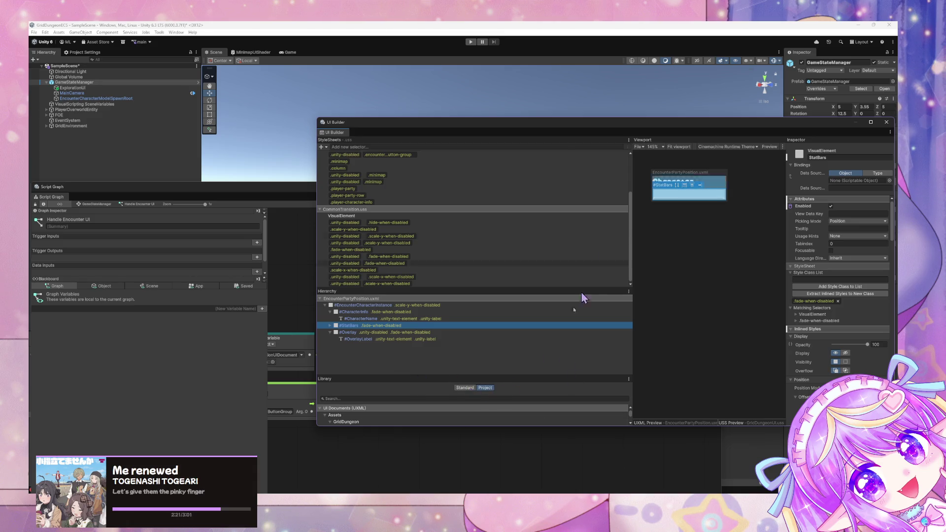
mouse_move(515, 375)
left_mouse_down()
mouse_move(522, 221)
mouse_move(512, 236)
left_mouse_up()
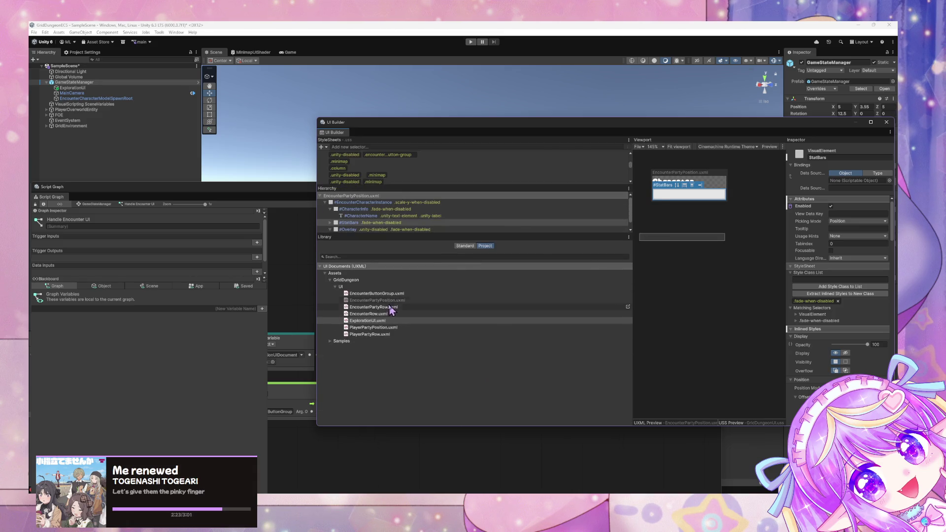
double_click(392, 320)
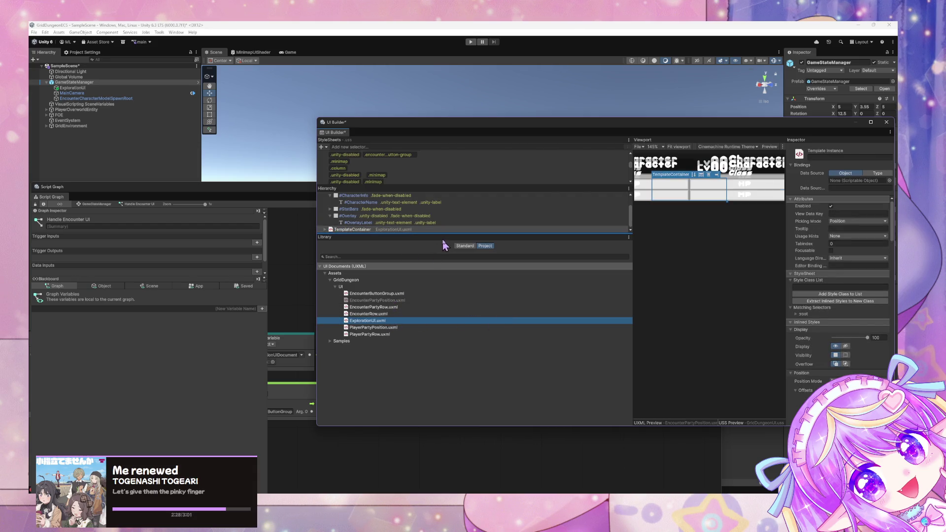
left_click_drag(445, 235, 444, 346)
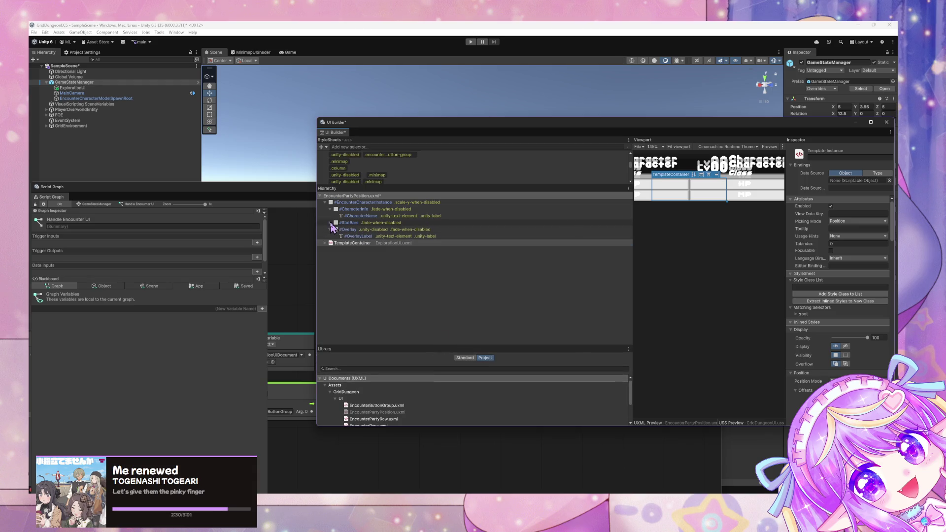
left_click(331, 224)
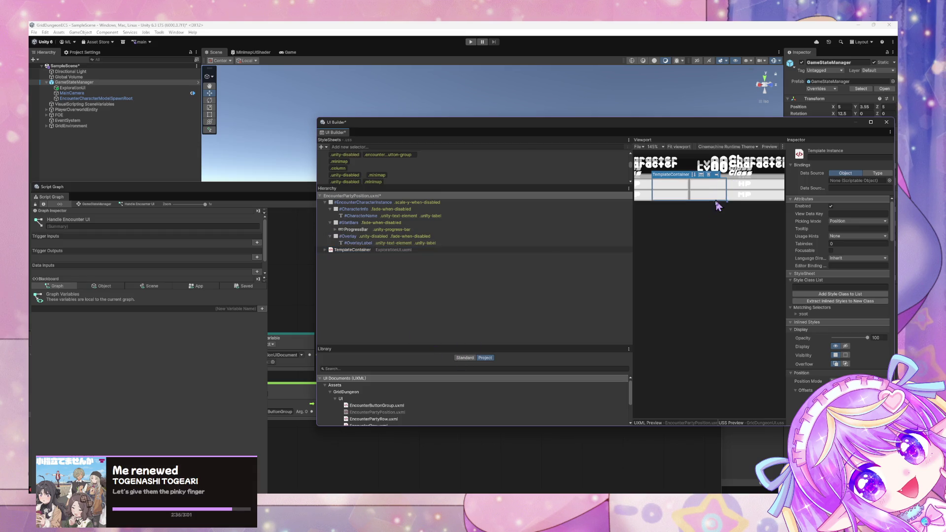
left_click(379, 196)
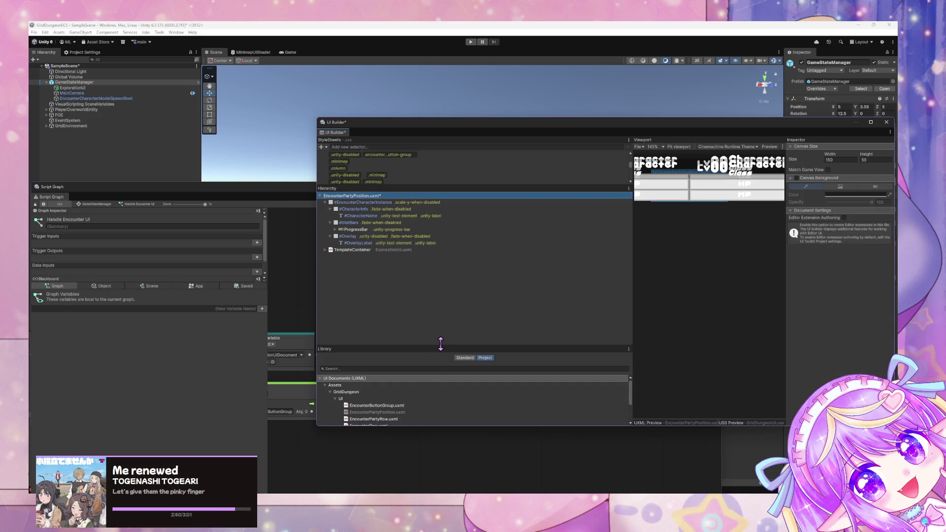
left_click_drag(439, 346, 439, 299)
Step: Maximize UI Builder and open ExplorationUI.uxml from the Library, discarding the template edits
double_click(571, 122)
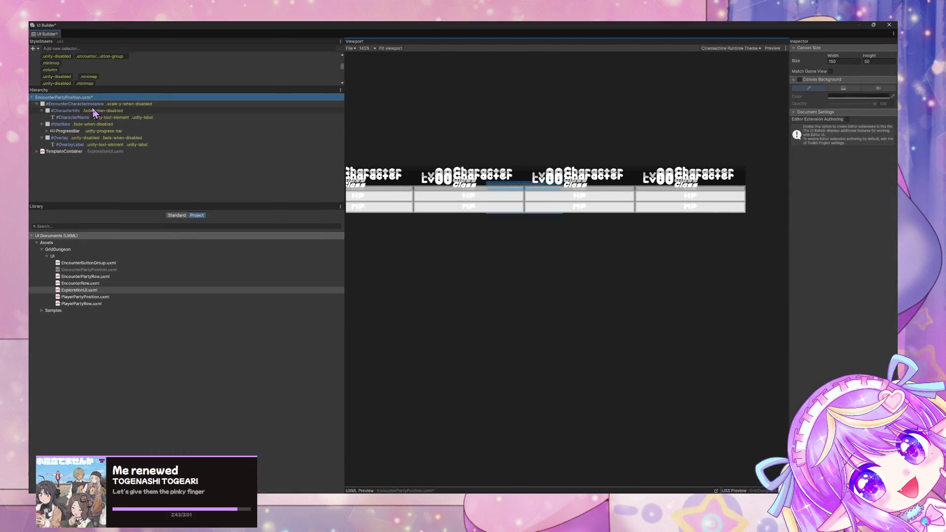
left_click(94, 292)
double_click(95, 294)
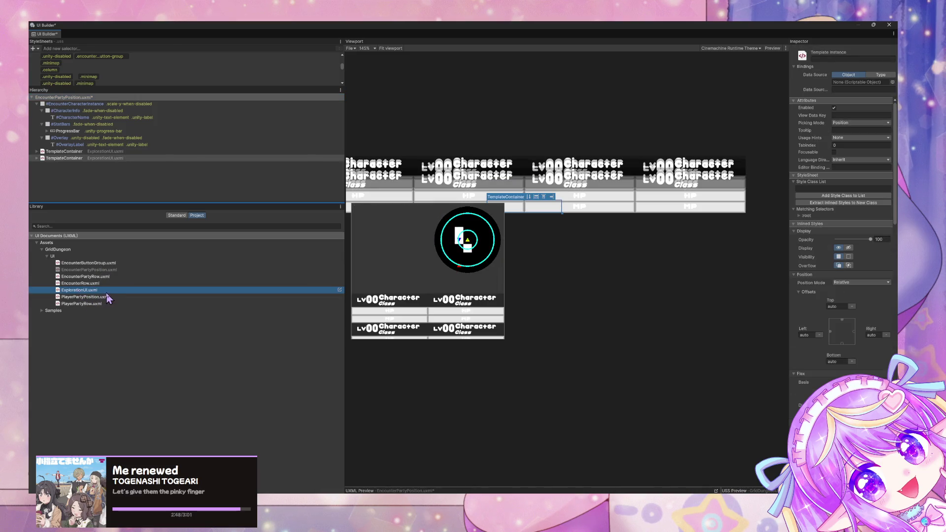
right_click(104, 294)
left_click(131, 304)
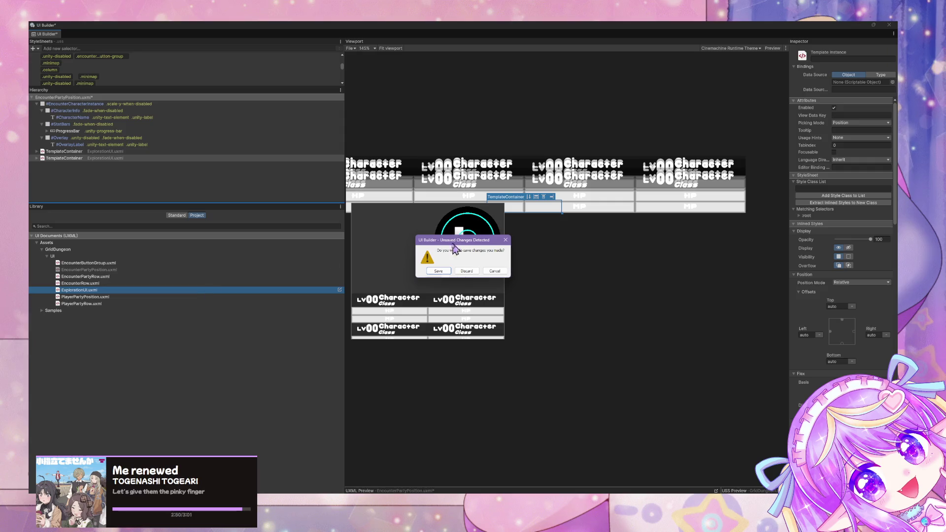
left_click(467, 272)
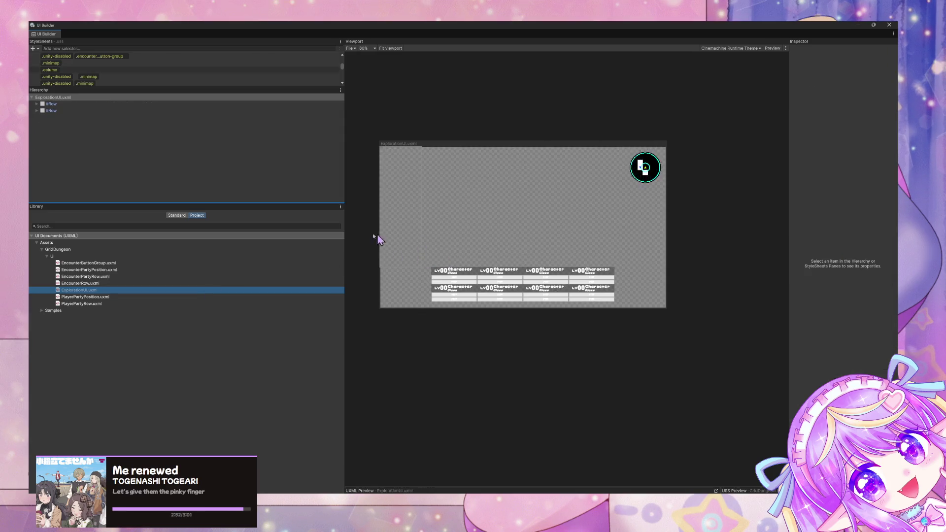
Step: Rename EncounterButtonGroup under #Row > #LeftColumn to EncounterActionButtonGroup in ExplorationUI.uxml
mouse_move(246, 24)
left_mouse_down()
mouse_move(250, 59)
mouse_move(398, 162)
mouse_move(340, 149)
left_mouse_up()
left_click(173, 219)
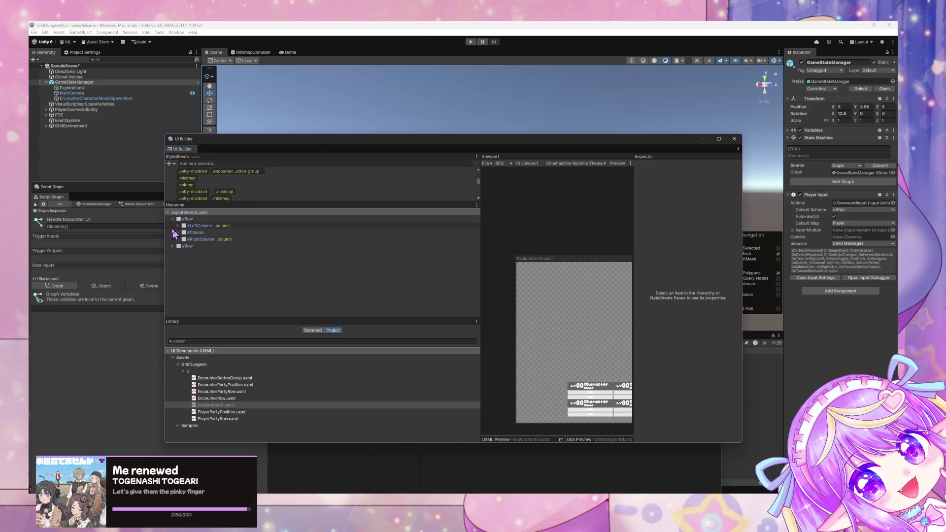
left_click(178, 232)
left_click(178, 226)
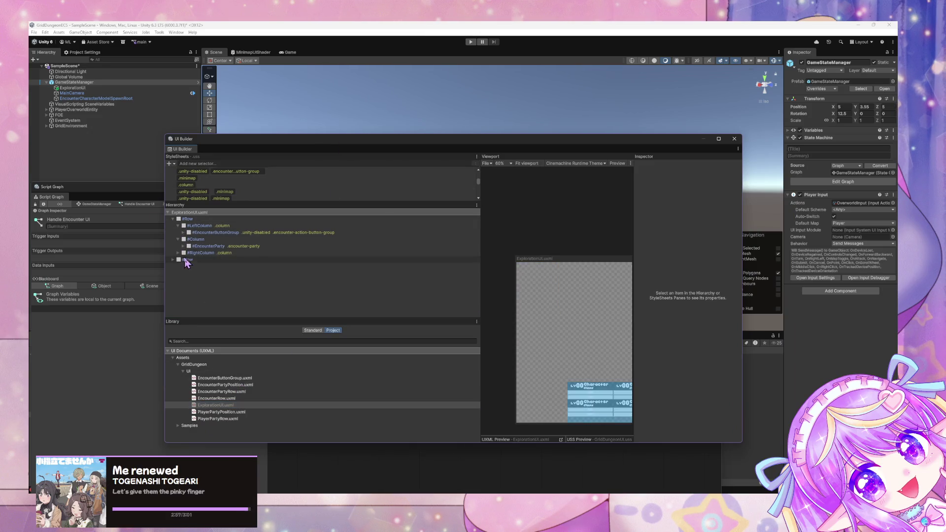
left_click(217, 233)
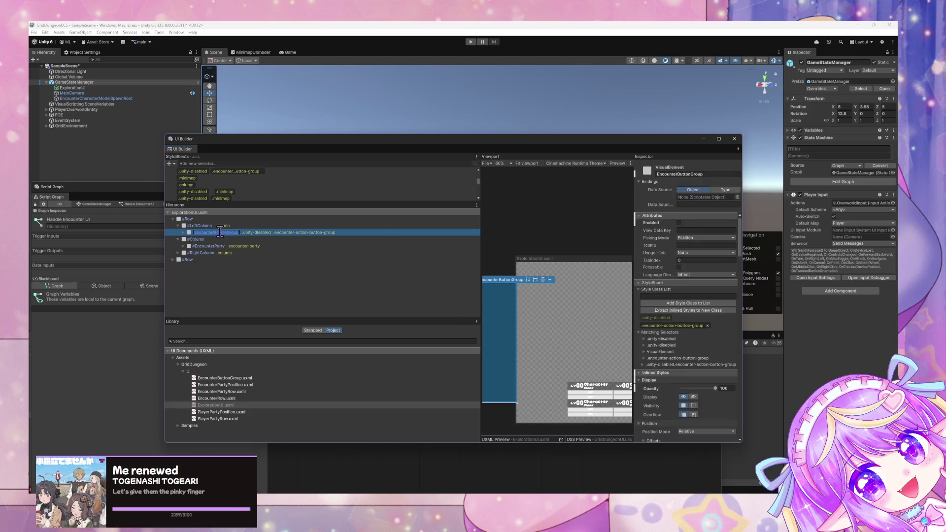
double_click(217, 232)
type("Action")
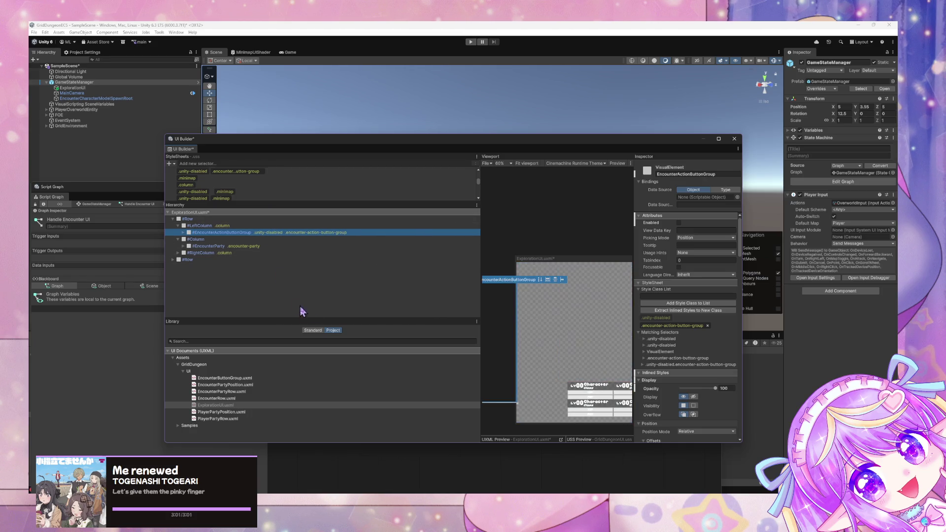
key("Return")
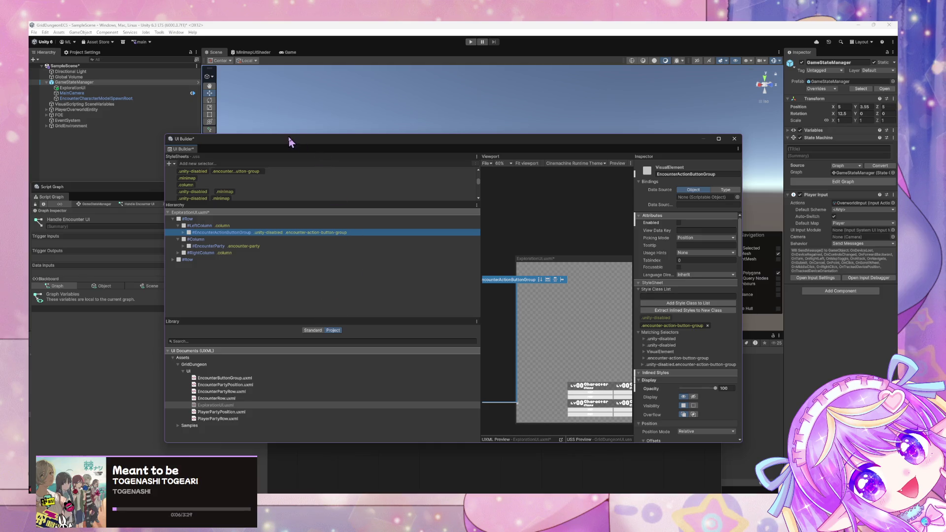
left_click_drag(275, 141, 467, 216)
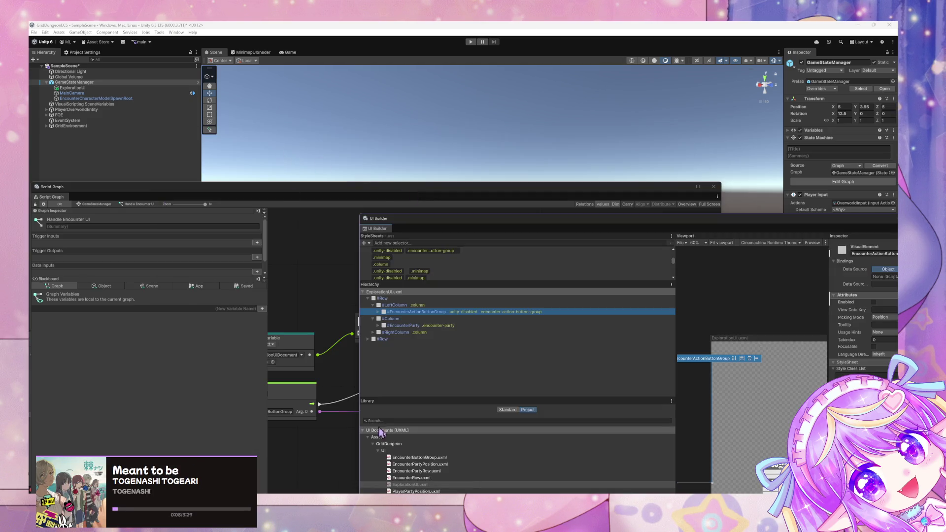
Step: Change the Handle Encounter UI query's Name to EncounterActionButtonGroup
left_click(316, 353)
scroll(514, 353, "up", 2)
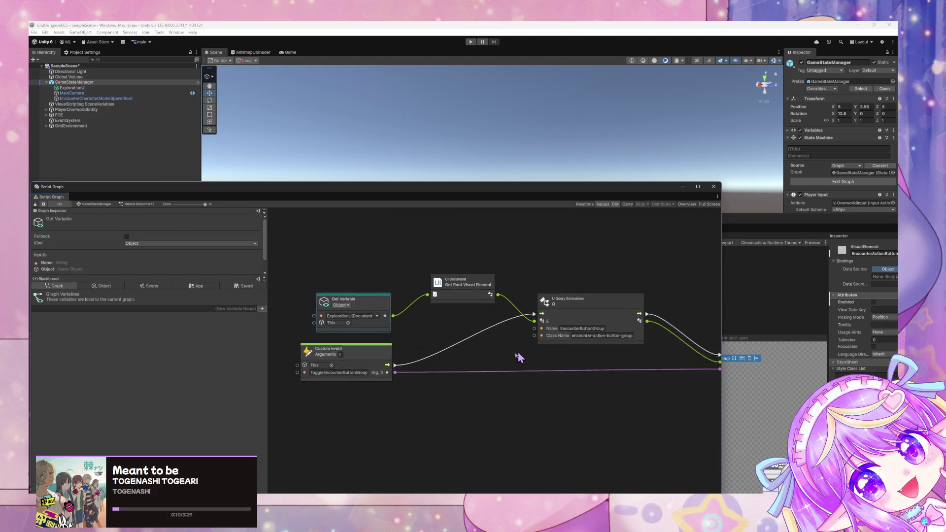
left_click(554, 335)
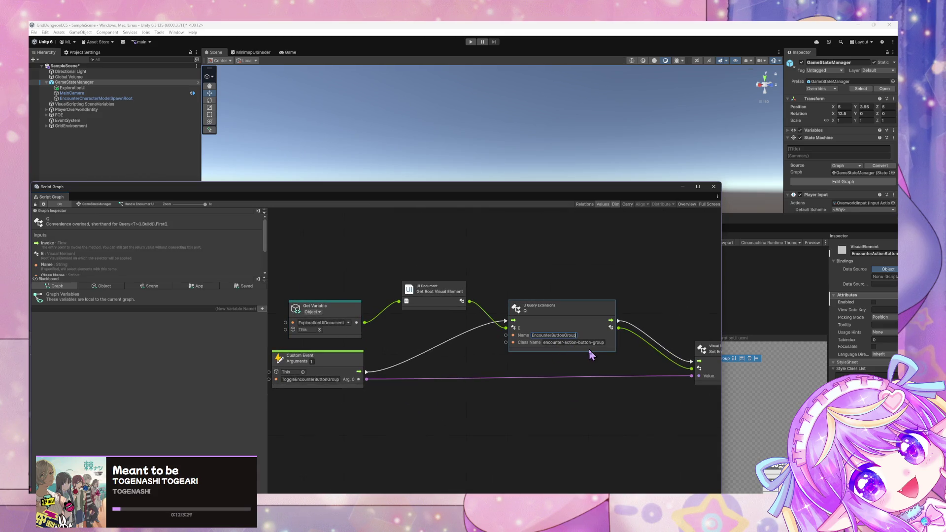
type("Action")
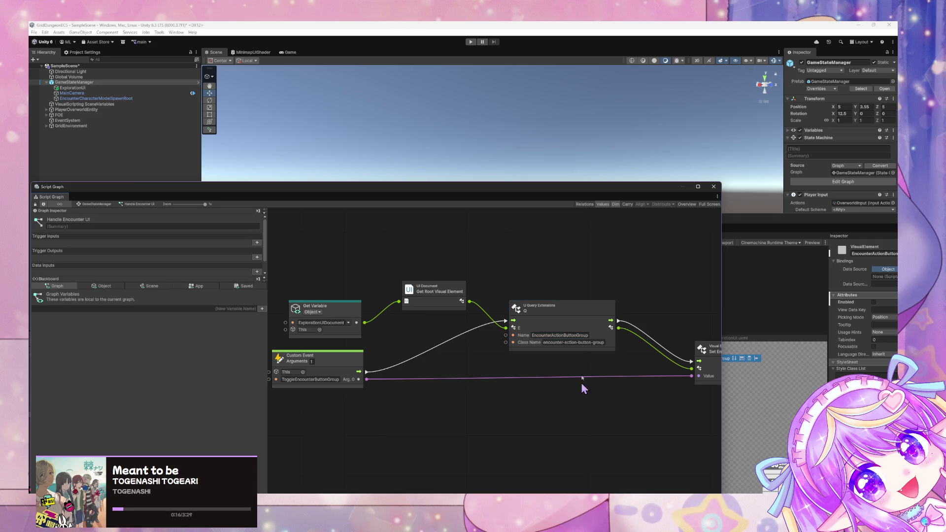
key("Return")
Step: Navigate through the In Encounter state into the Start Encounter script graph
left_click(103, 204)
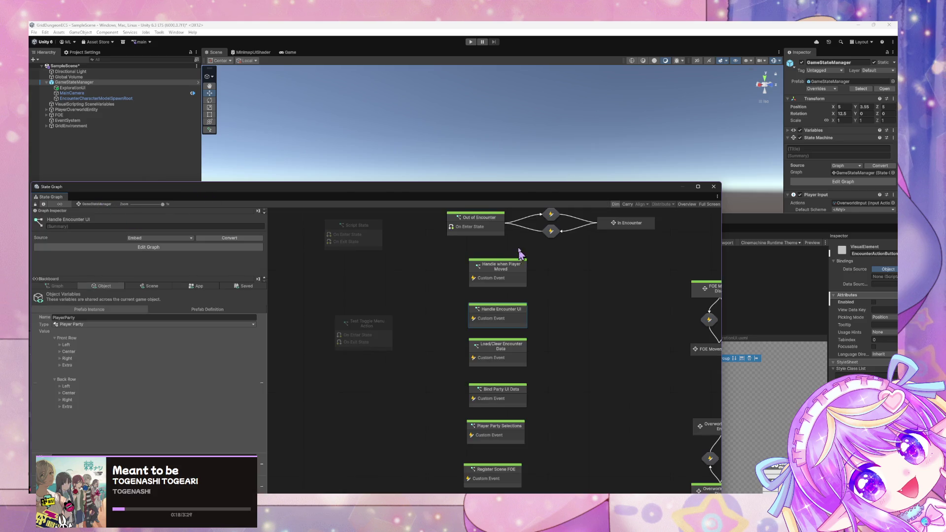
left_click_drag(520, 254, 448, 302)
double_click(564, 288)
double_click(502, 394)
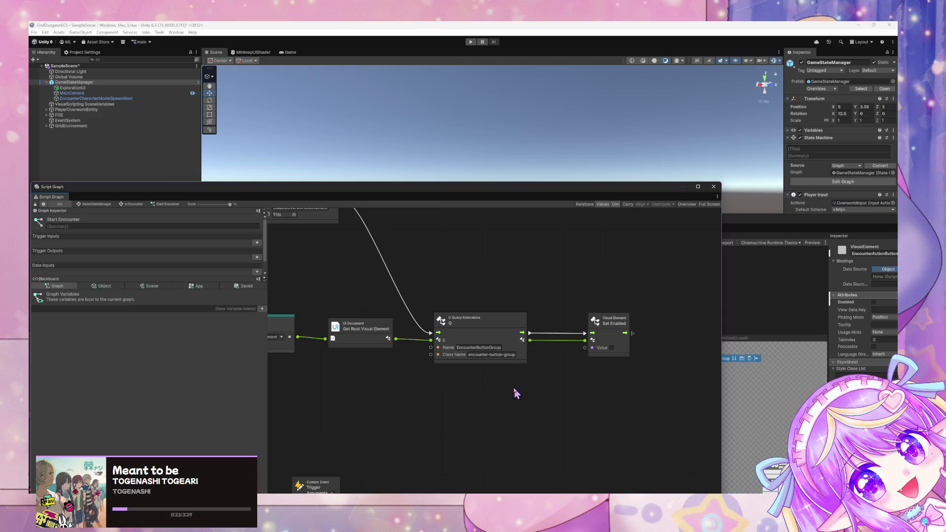
Step: Paste the EncounterActionButtonGroup query and wire it to the Custom Event, root visual element and Set Enabled
key("ctrl+v")
left_click_drag(493, 377, 492, 254)
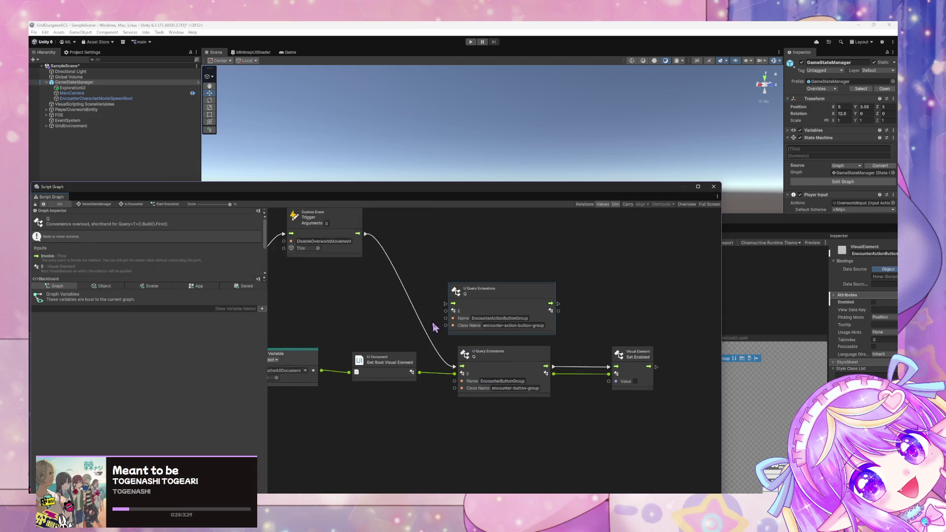
left_click_drag(375, 245, 456, 315)
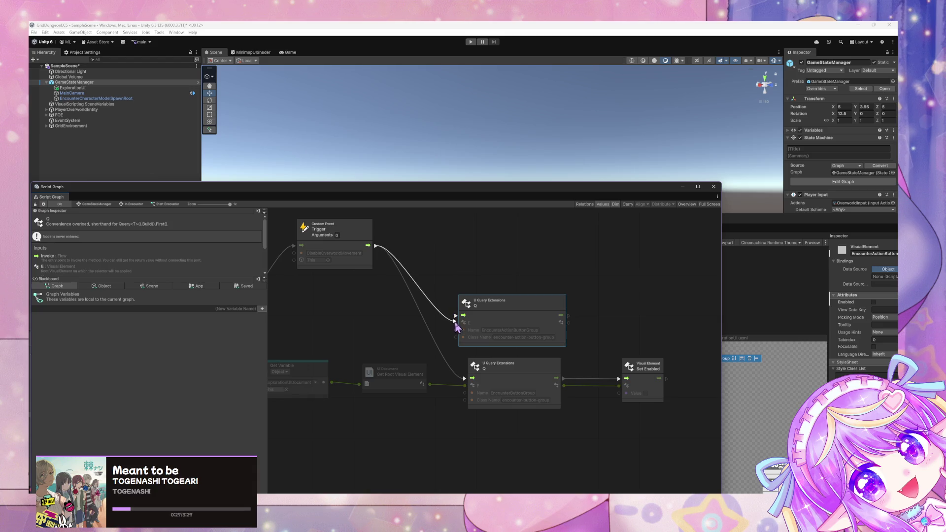
left_click_drag(430, 384, 456, 323)
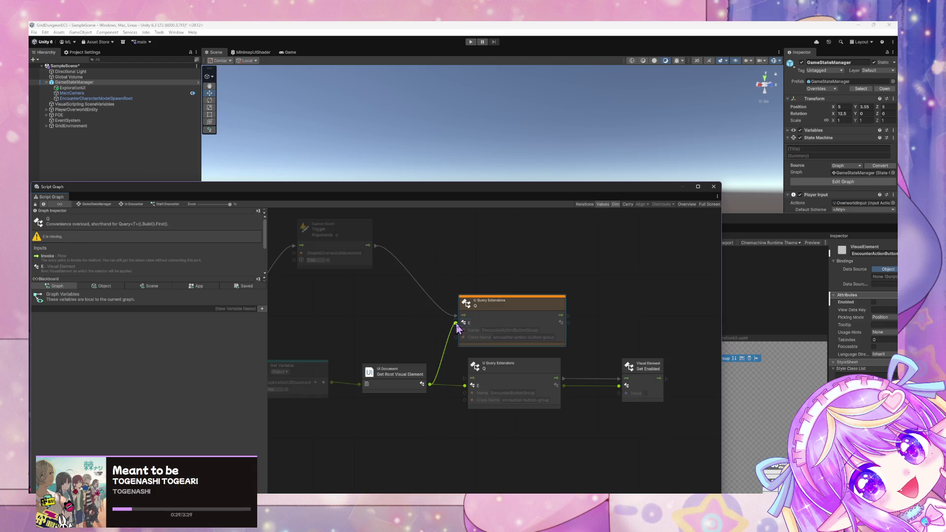
left_click_drag(569, 323, 623, 387)
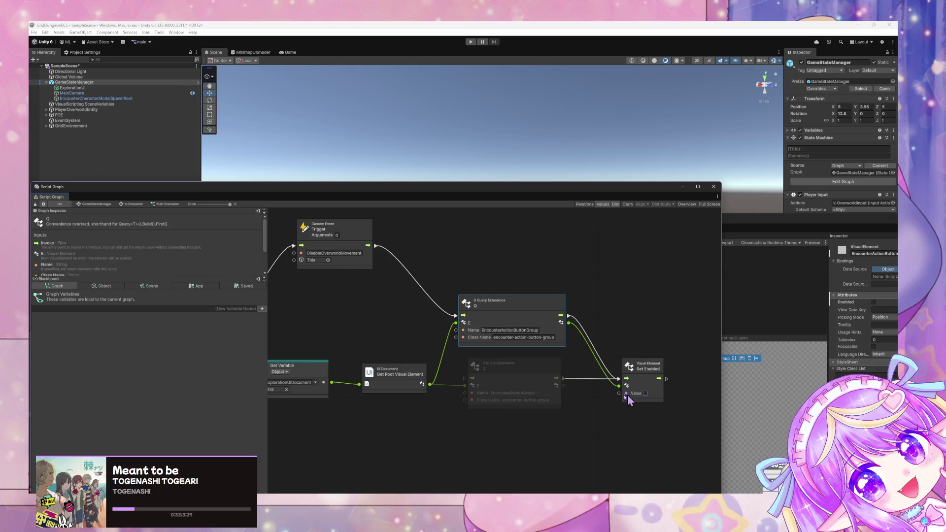
Step: Delete the old EncounterButtonGroup query, tidy the Get Variable and UI Document nodes, and enter Play mode
left_click(547, 386)
key("Delete")
mouse_move(529, 414)
left_mouse_down()
mouse_move(353, 345)
mouse_move(403, 265)
mouse_move(392, 265)
left_mouse_up()
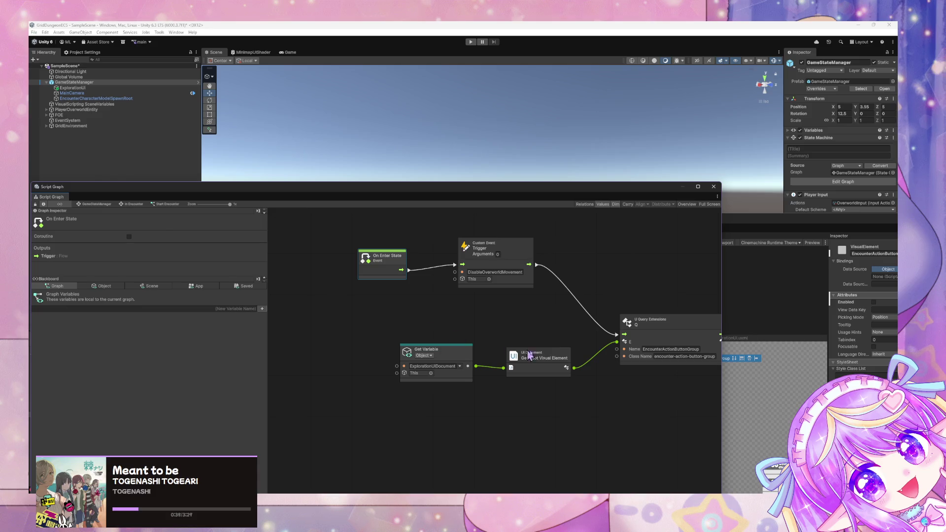
mouse_move(549, 298)
left_mouse_down()
mouse_move(401, 300)
mouse_move(457, 289)
left_mouse_up()
scroll(457, 288, "down", 3)
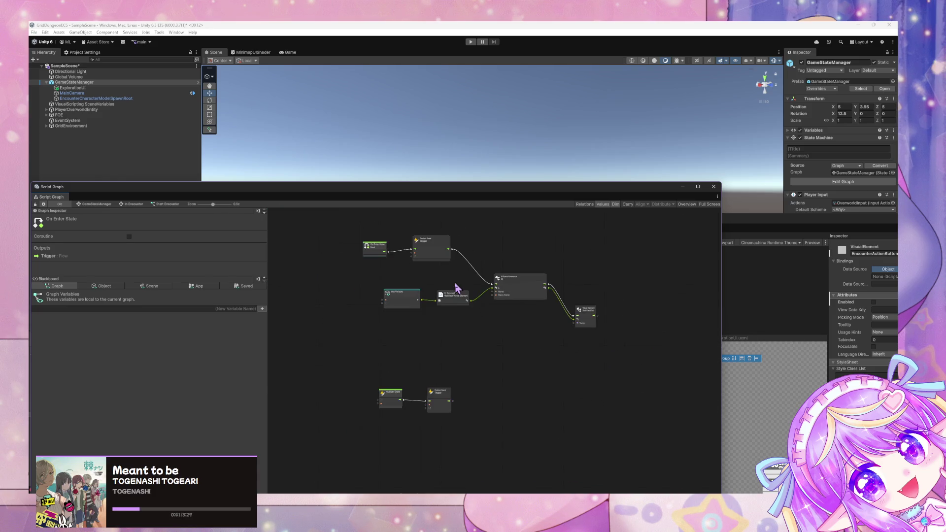
scroll(444, 296, "up", 2)
left_click(470, 42)
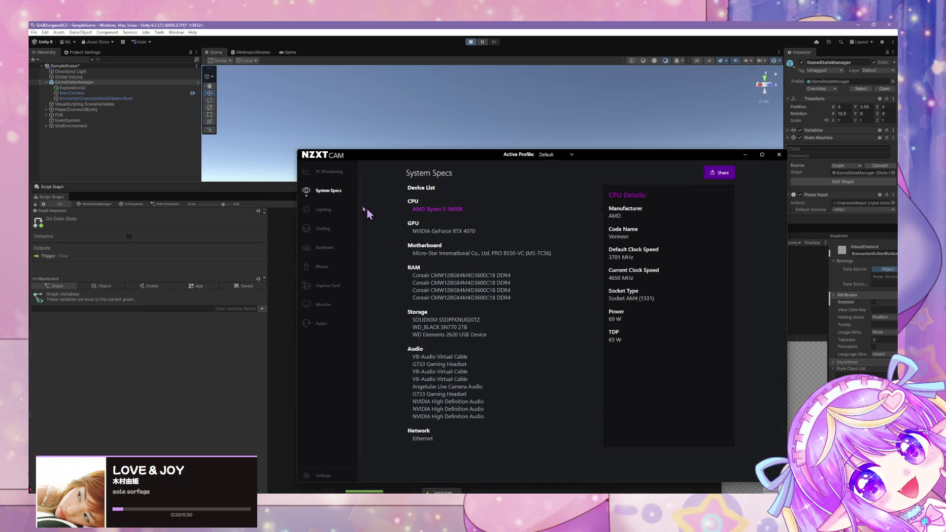
Step: View NZXT CAM's Lighting and PC Monitoring pages, then minimize it
left_click(325, 210)
left_click(329, 172)
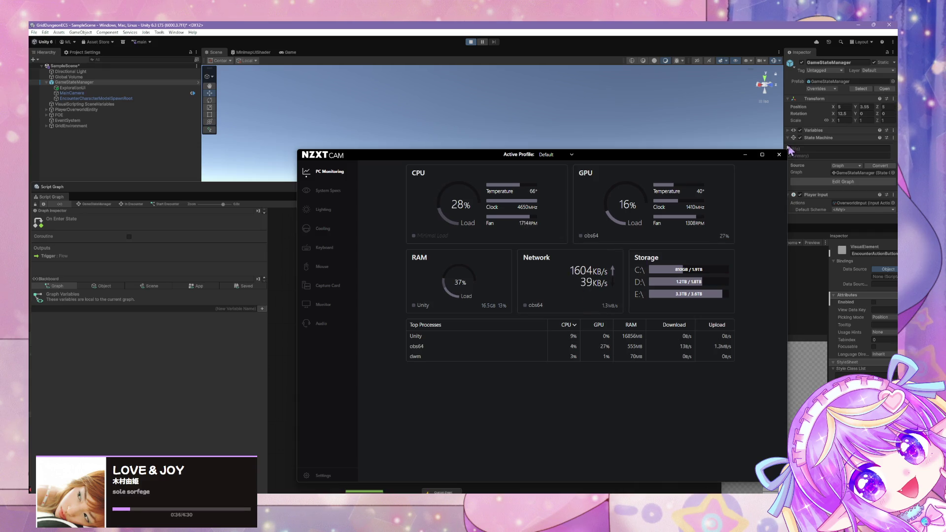
left_click(747, 156)
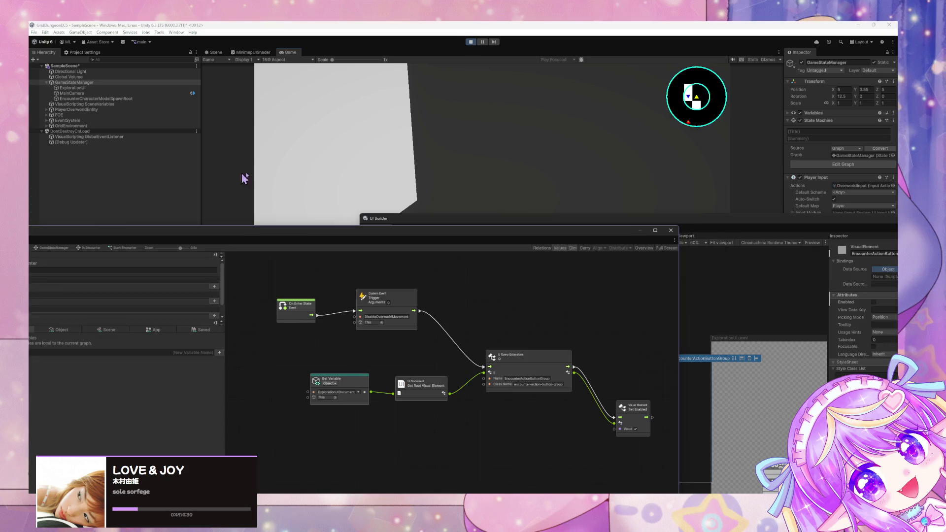
Step: Test the encounter screen in the Game view, move the graph and UI Builder aside, and stop Play mode
left_click(521, 184)
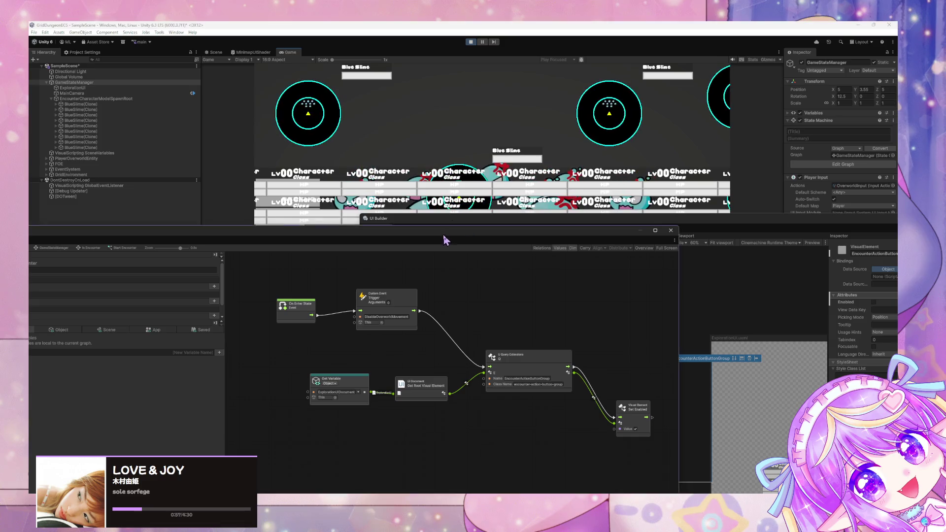
left_click_drag(444, 240, 416, 342)
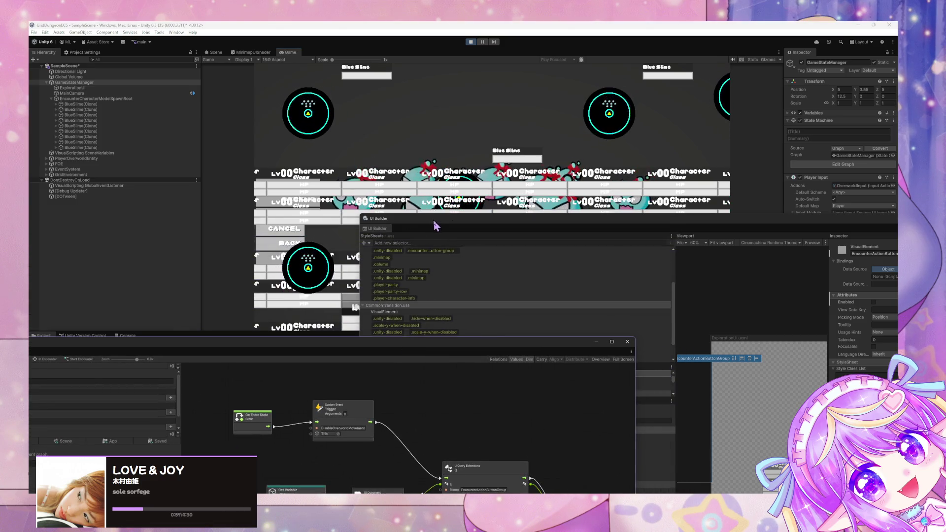
mouse_move(434, 218)
left_mouse_down()
mouse_move(654, 352)
mouse_move(527, 153)
left_mouse_up()
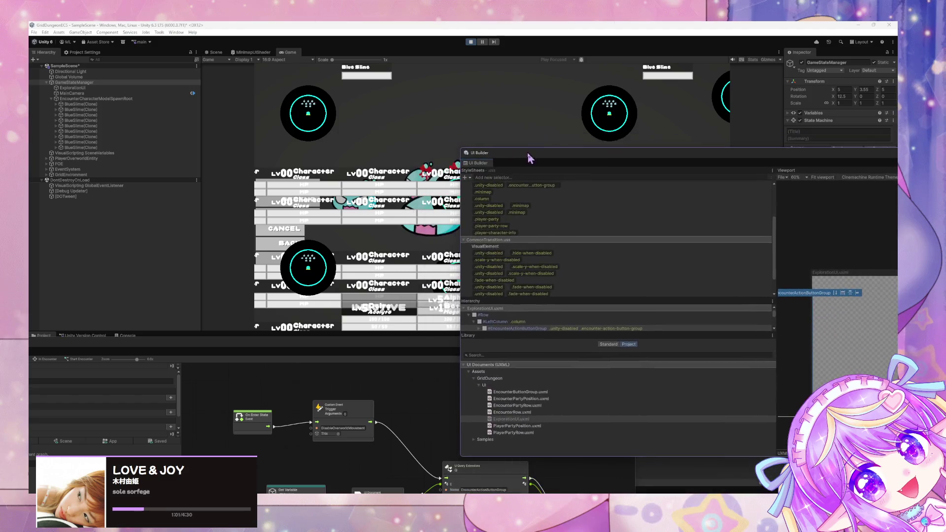
left_click(471, 41)
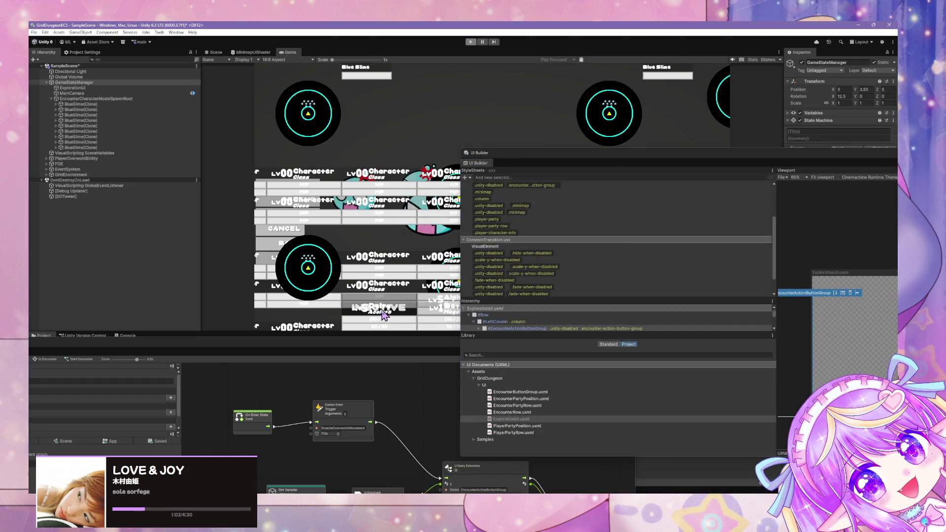
Step: Reposition UI Builder and widen it to reveal its inspector
left_click(521, 393)
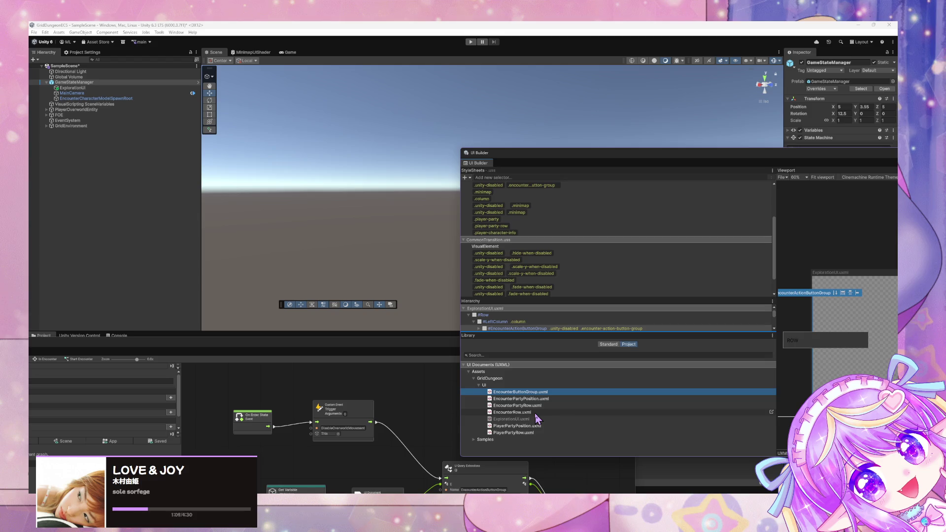
scroll(537, 328, "down", 3)
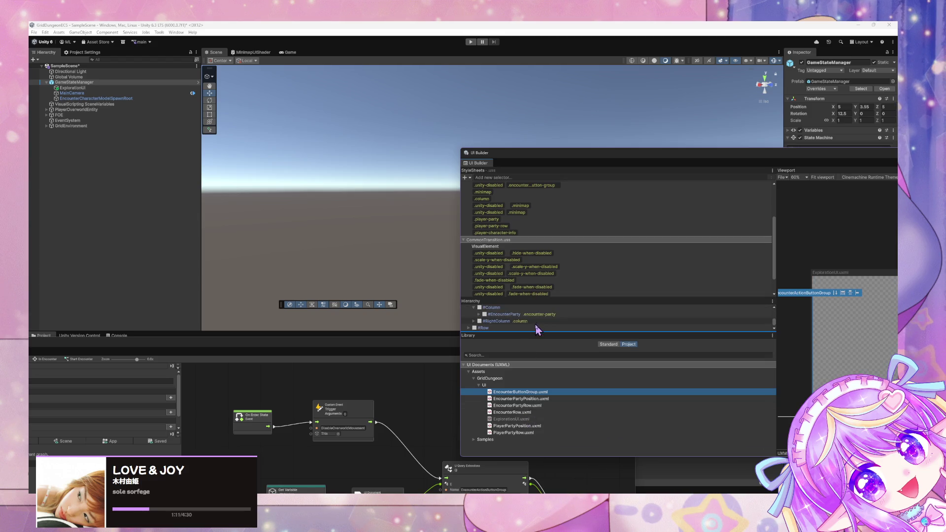
scroll(617, 218, "down", 2)
left_click_drag(624, 155, 336, 108)
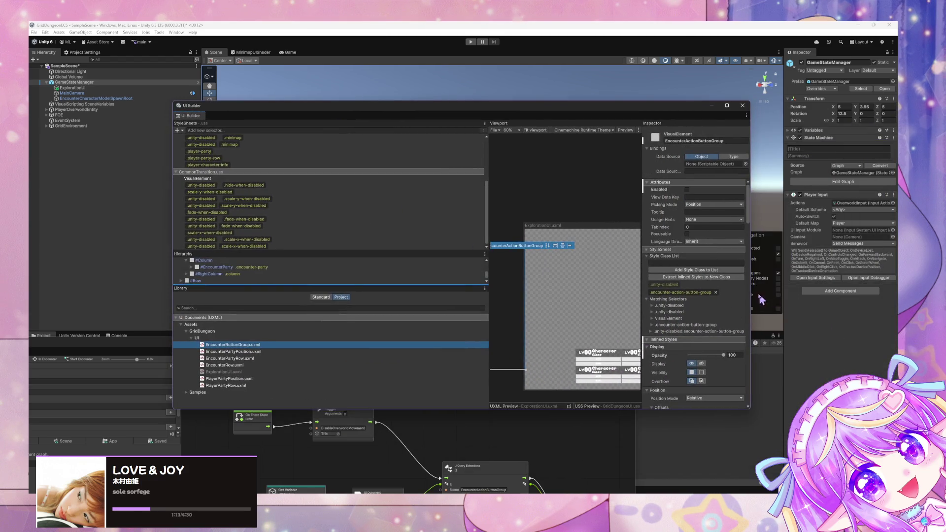
left_click_drag(761, 270, 896, 270)
scroll(612, 267, "down", 1)
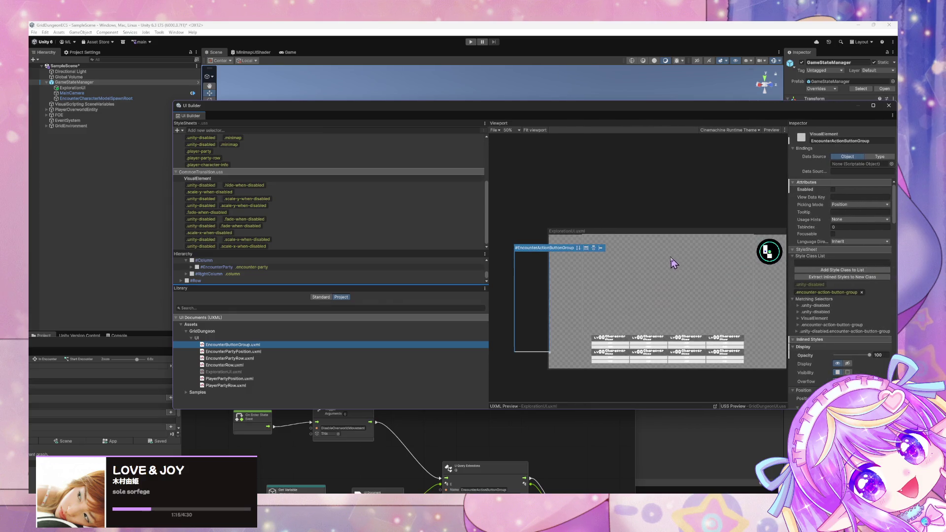
Step: Open EncounterPartyPosition.uxml in UI Builder from the Library
right_click(251, 378)
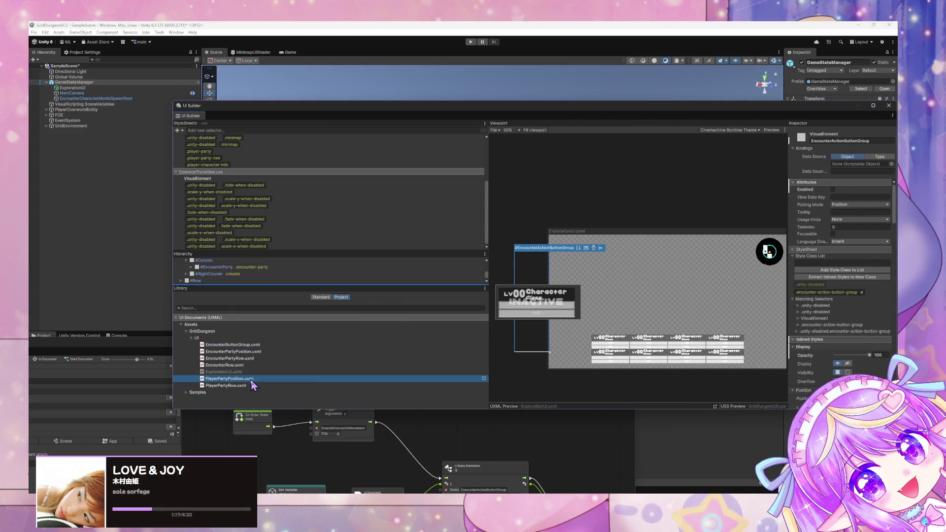
left_click(267, 383)
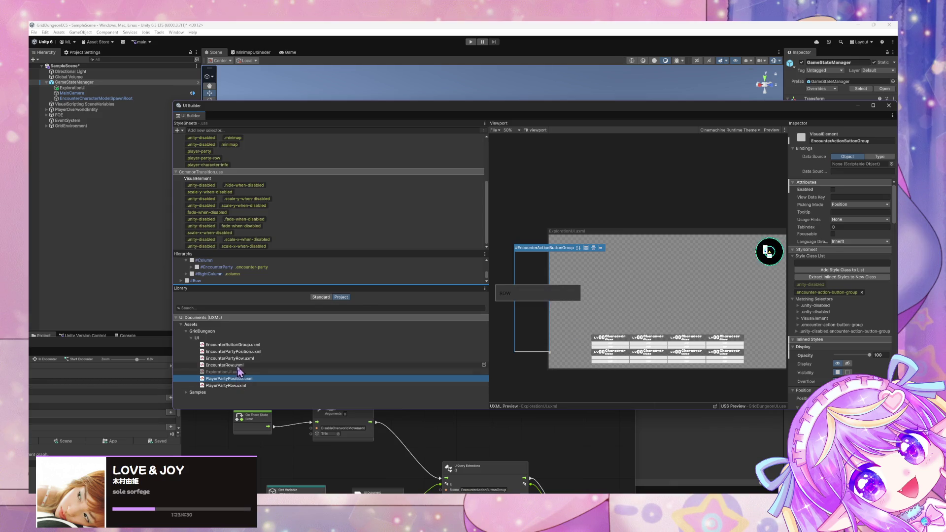
mouse_move(236, 353)
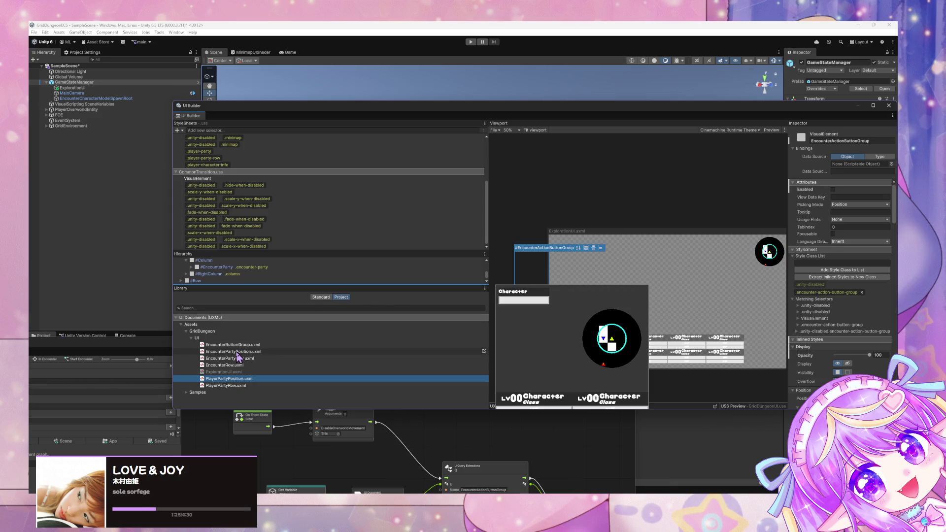
right_click(237, 352)
left_click(261, 356)
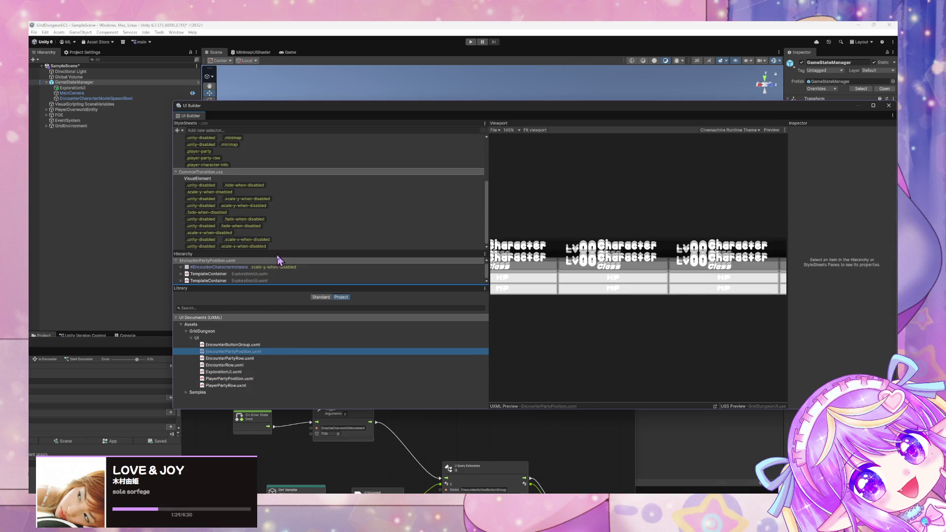
Step: Delete both TemplateContainer rows from the EncounterPartyPosition.uxml hierarchy
mouse_move(278, 249)
left_mouse_down()
mouse_move(332, 212)
mouse_move(273, 176)
left_mouse_up()
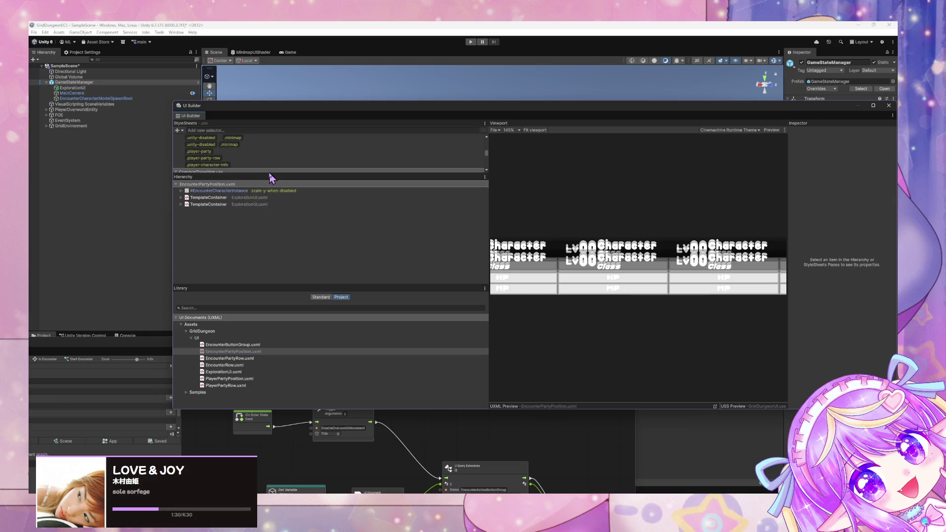
left_click(228, 203)
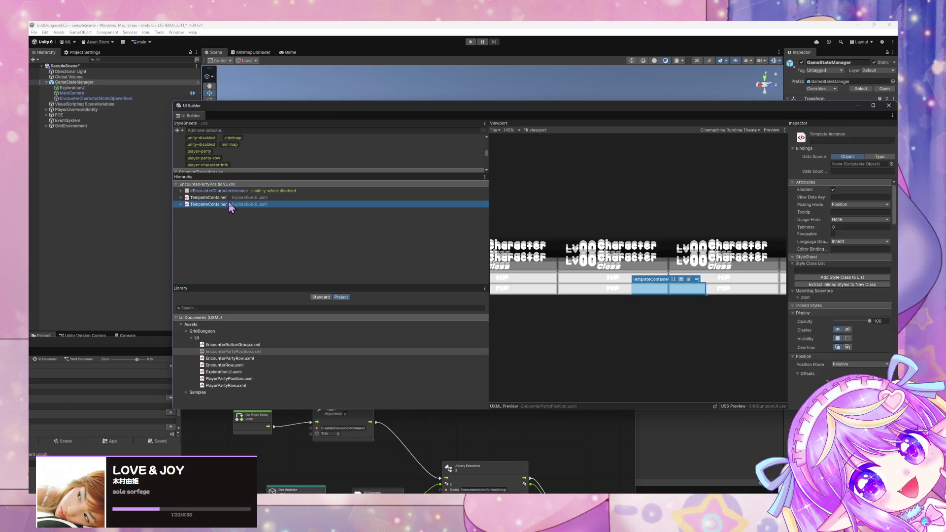
key("Delete")
left_click(231, 197)
key("Delete")
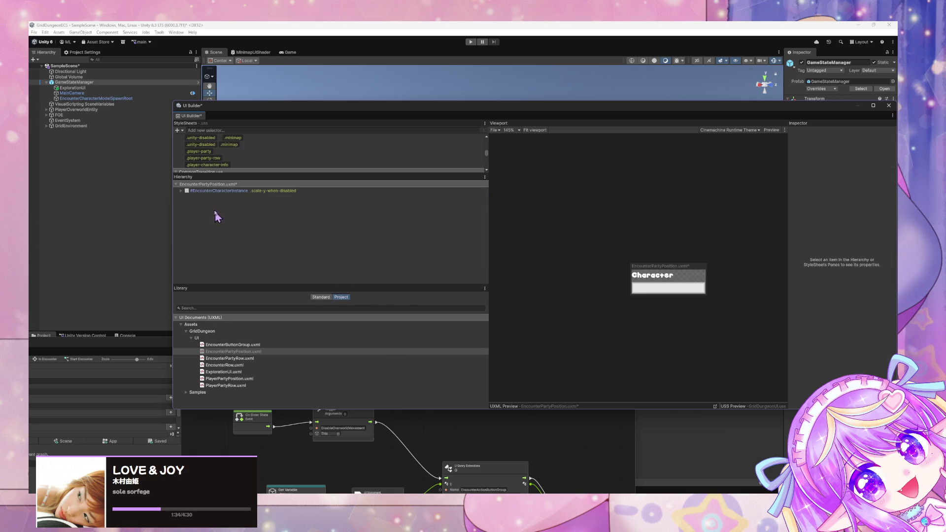
Step: Save EncounterPartyPosition.uxml and select EncounterButtonGroup.uxml in the Library
key("ctrl+s")
left_click_drag(463, 106, 432, 118)
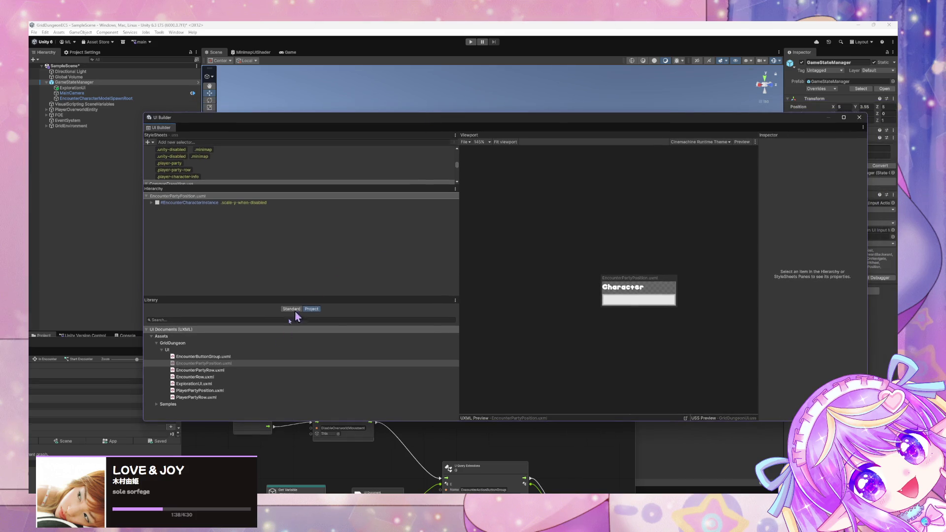
left_click(231, 357)
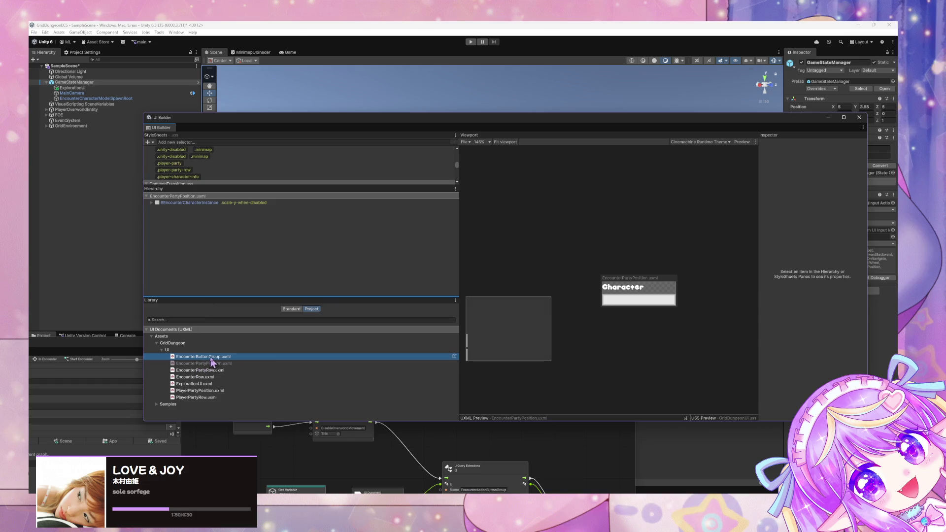
Step: Open EncounterButtonGroup.uxml in UI Builder to view its ATTACK, DEFEND, SKILL and ESCAPE buttons
right_click(213, 357)
left_click(241, 368)
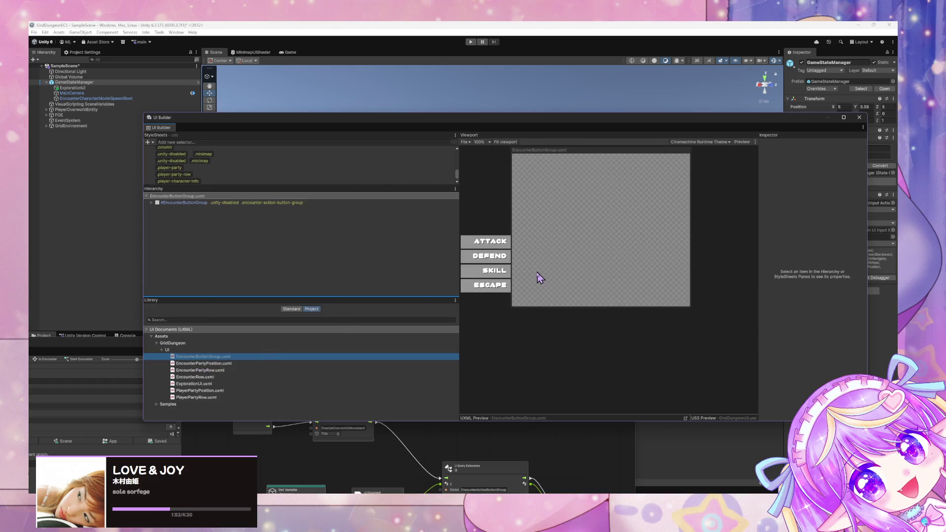
scroll(539, 278, "down", 1)
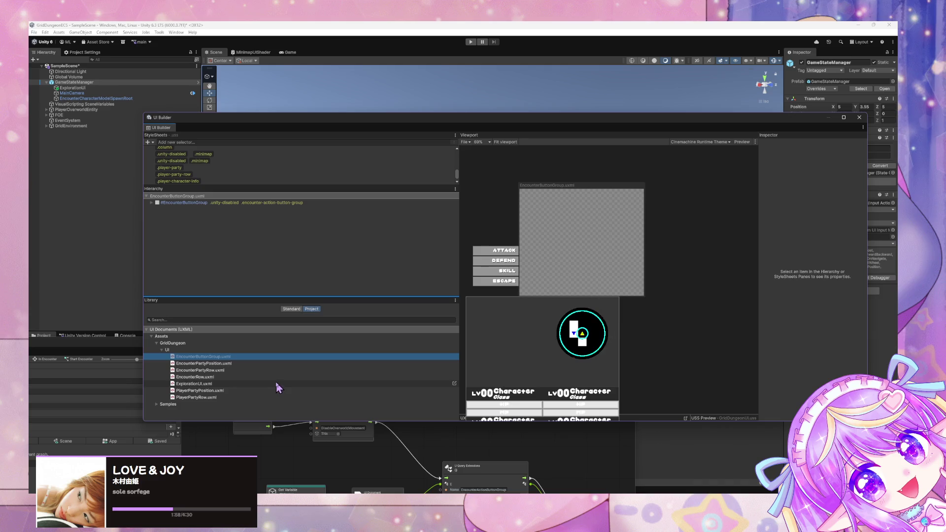
mouse_move(274, 382)
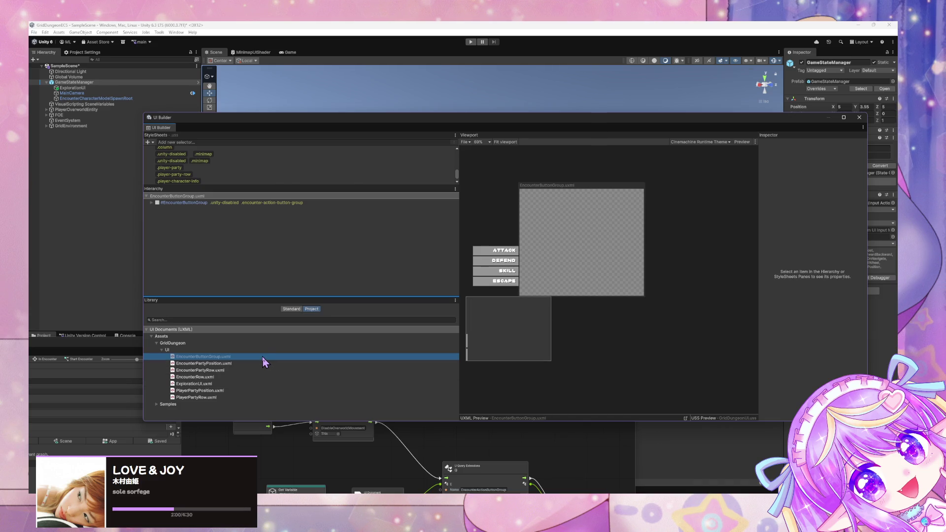
left_click_drag(309, 119, 472, 84)
left_click_drag(244, 348, 569, 439)
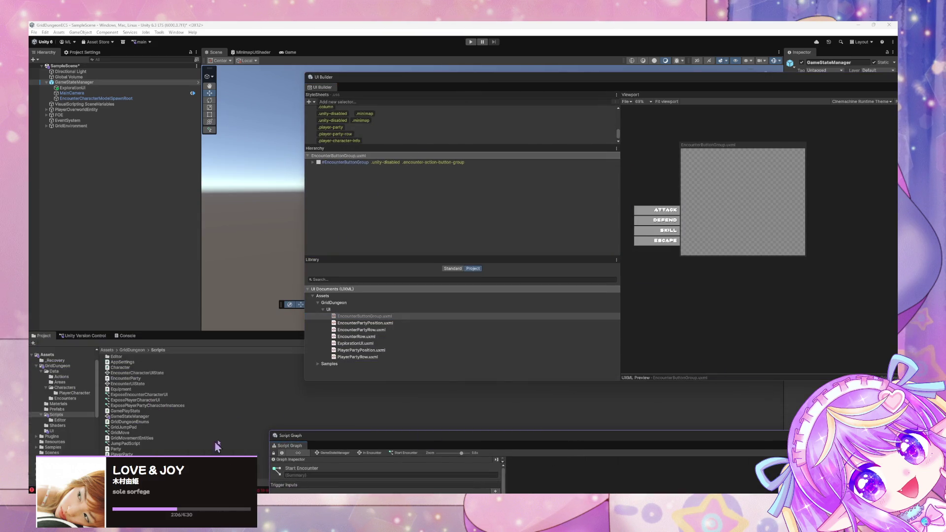
Step: Open ExplorationUI.uxml in UI Builder and select its EncounterActionButtonGroup element
right_click(371, 342)
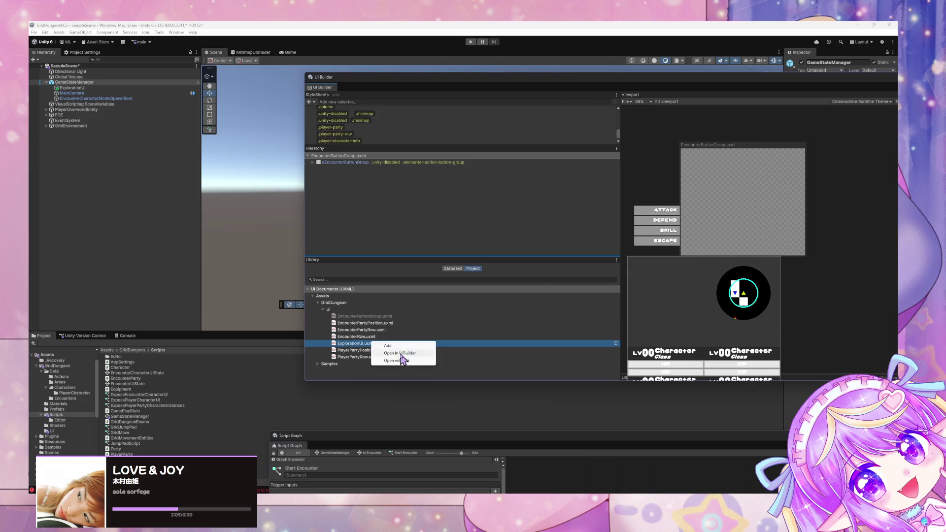
left_click(401, 354)
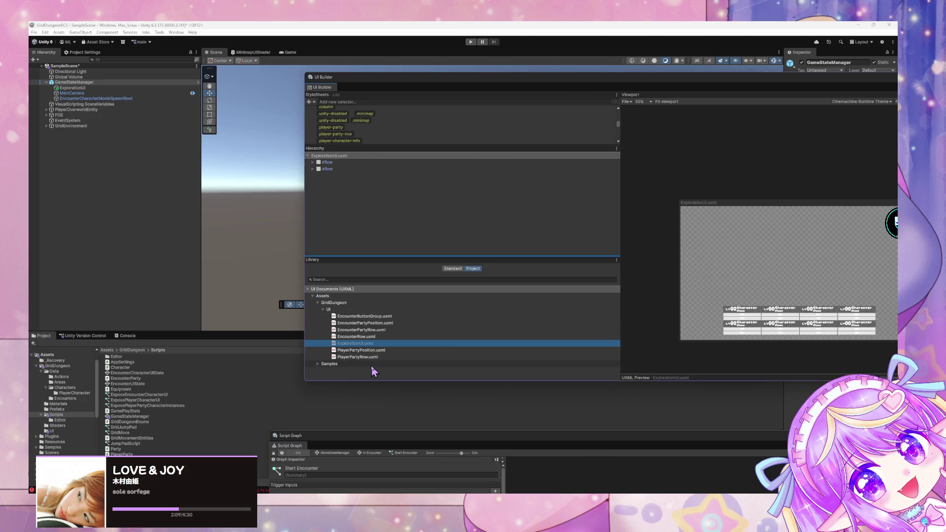
left_click(664, 265)
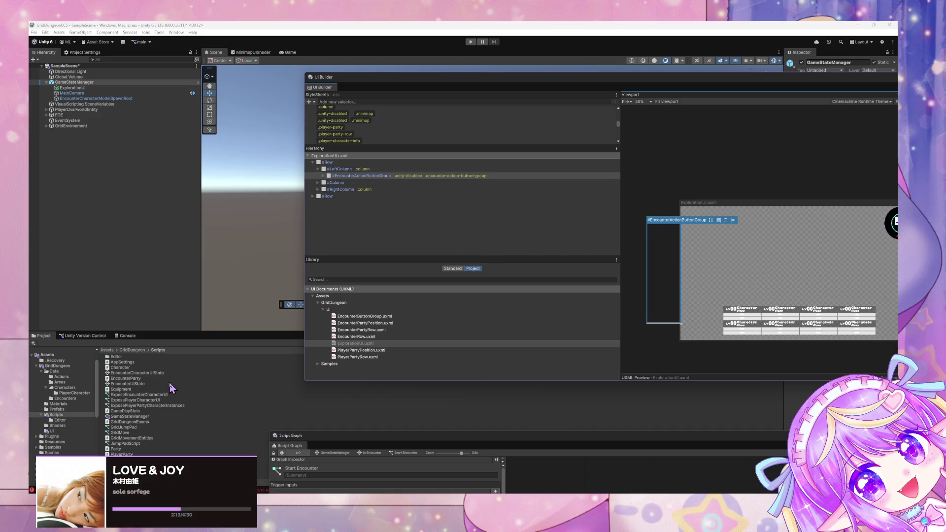
Step: Delete the EncounterButtonGroup.uxml asset from the project's UI folder and save the scene
left_click(69, 431)
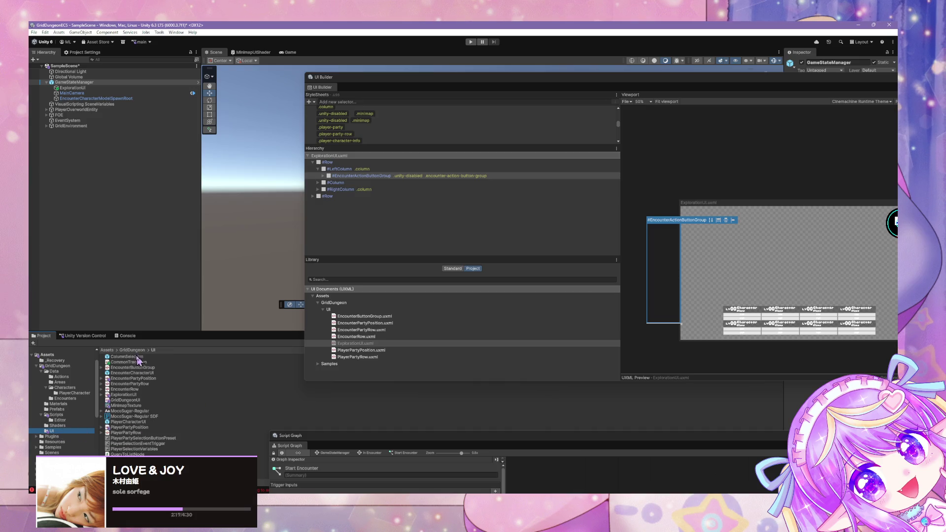
left_click(153, 368)
right_click(152, 371)
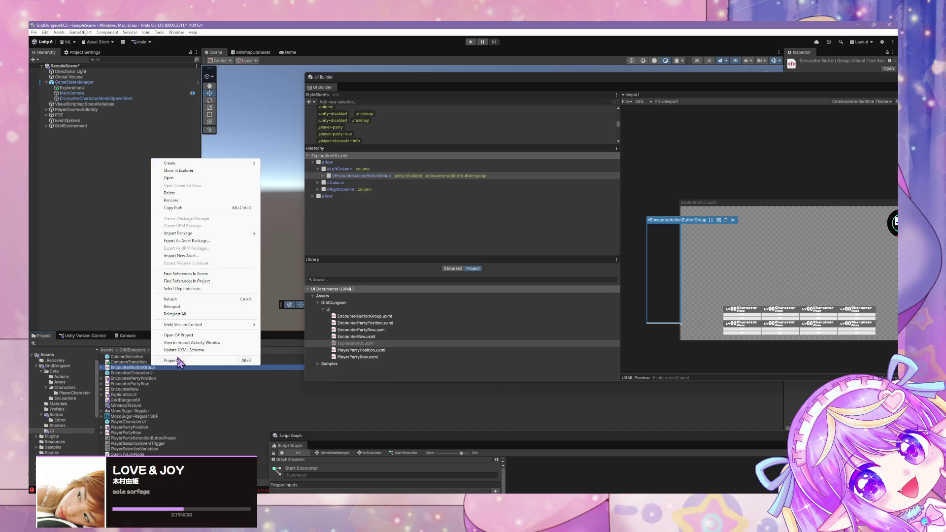
left_click(192, 194)
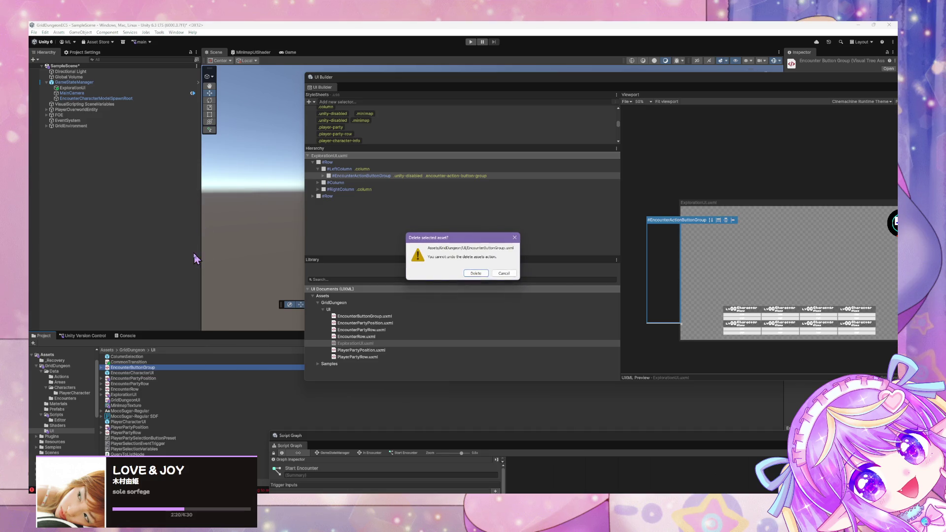
left_click(481, 274)
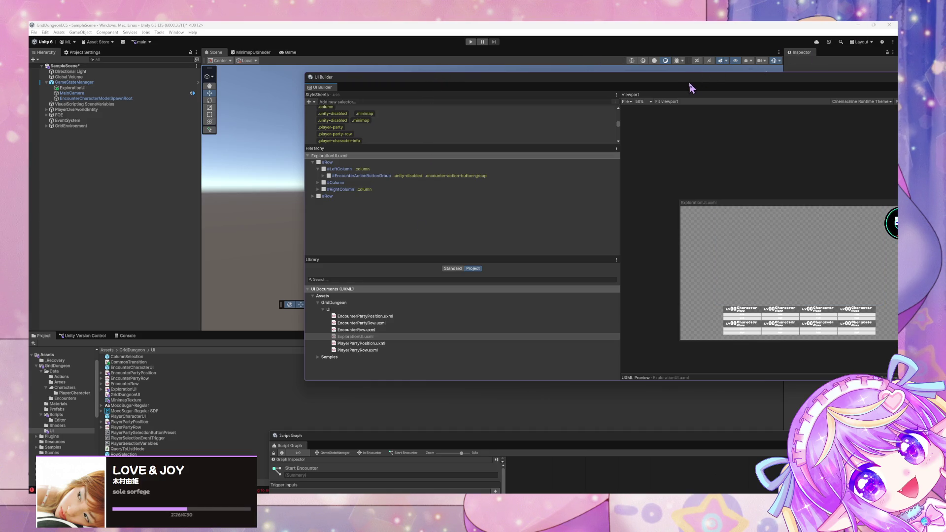
left_click_drag(691, 84, 645, 92)
left_click(448, 276)
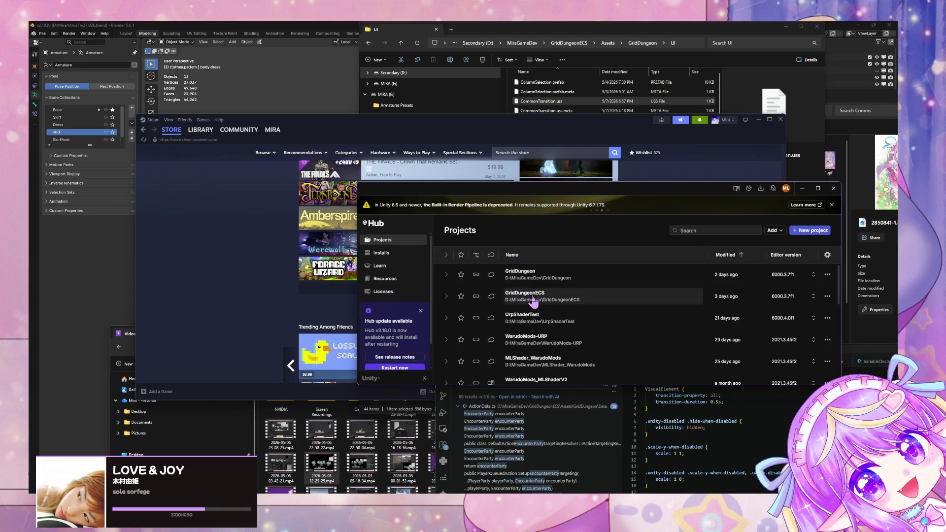
Step: Reopen the GridDungeonECS project from Unity Hub's Projects list
left_click(533, 301)
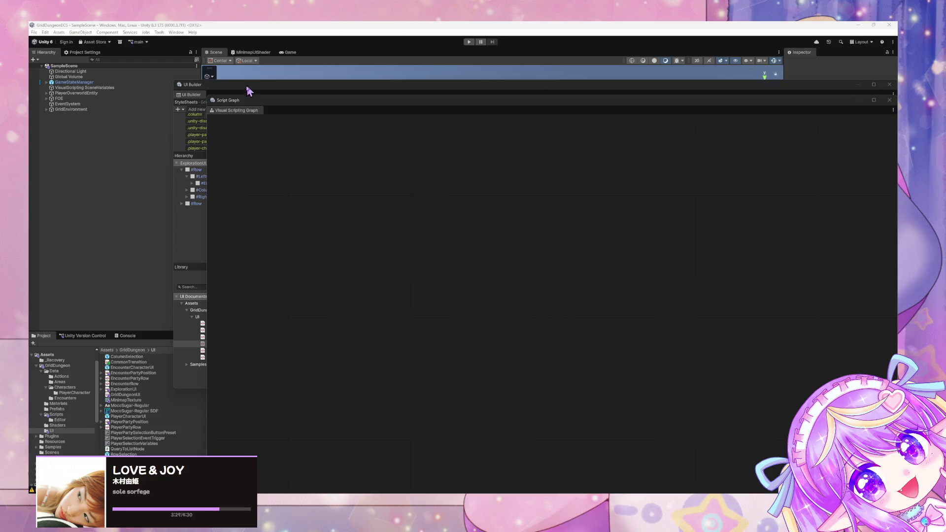
Step: Rearrange the Script Graph and UI Builder windows and start the game in Play mode
mouse_move(245, 105)
left_mouse_down()
mouse_move(243, 170)
mouse_move(446, 344)
mouse_move(459, 393)
left_mouse_up()
left_click_drag(547, 397, 380, 205)
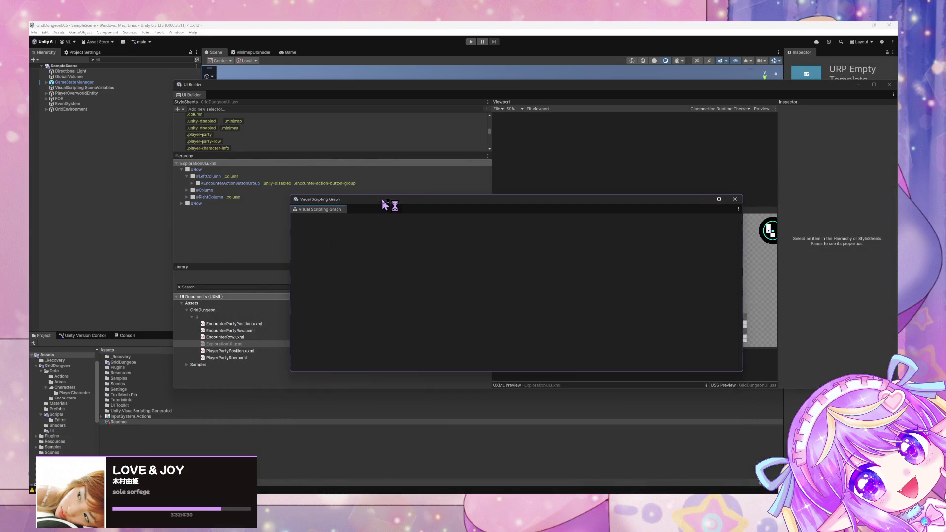
mouse_move(181, 94)
left_mouse_down()
mouse_move(349, 298)
mouse_move(189, 252)
mouse_move(439, 331)
mouse_move(509, 373)
mouse_move(387, 250)
left_mouse_up()
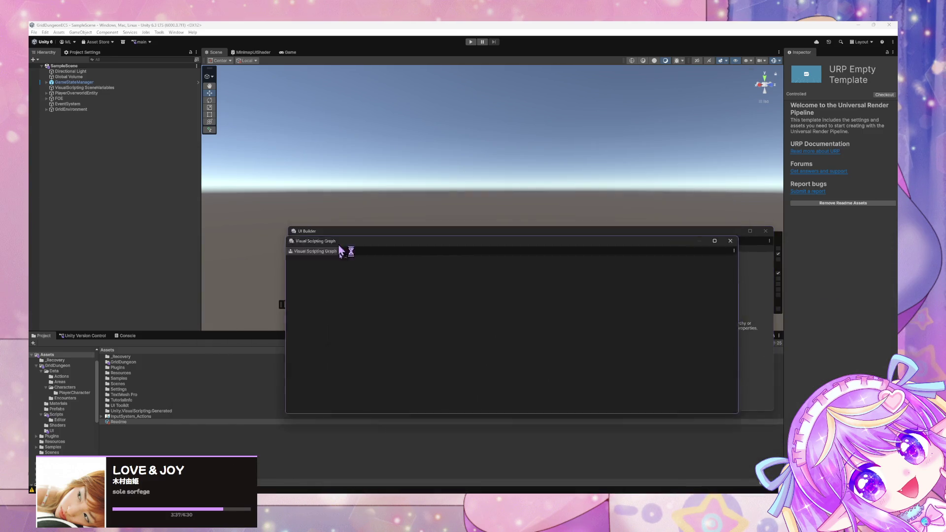
left_click(471, 42)
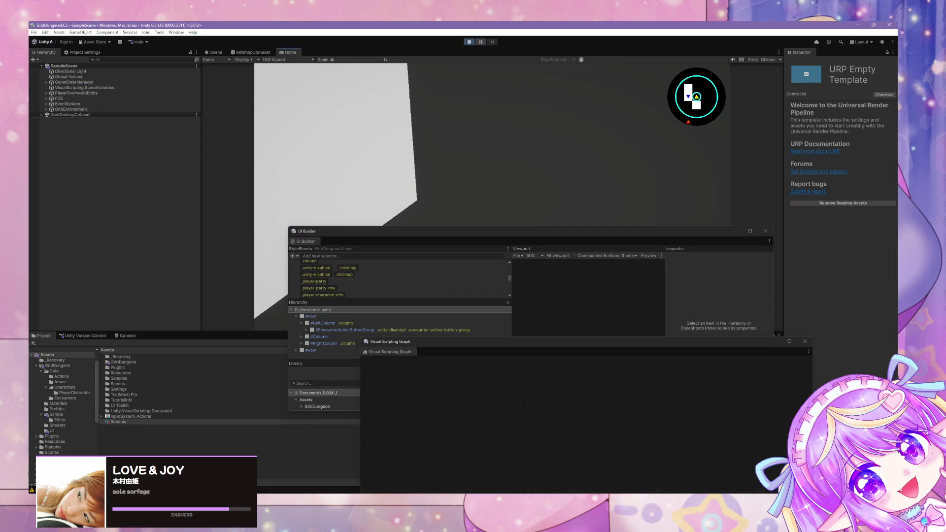
Step: Move UI Builder off the game and escape from the Blue Slime encounter twice
left_click_drag(417, 235, 357, 151)
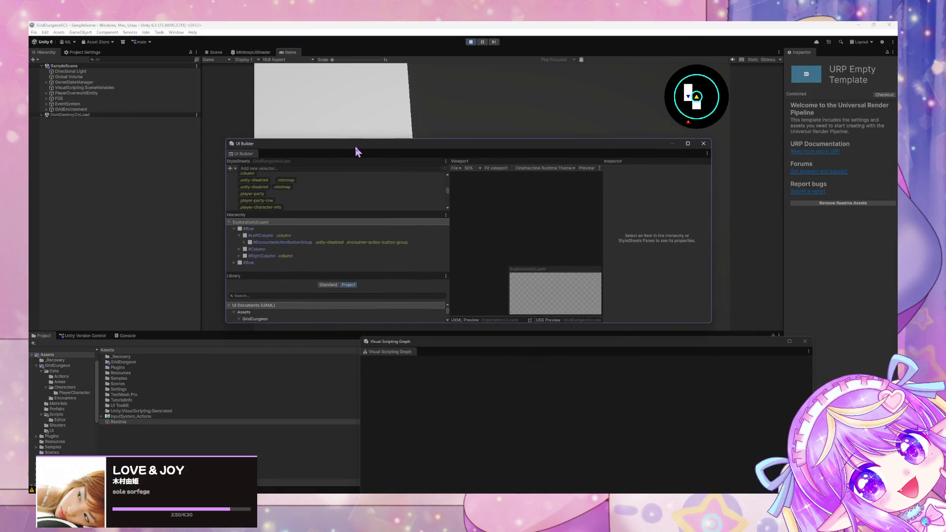
left_click_drag(709, 324, 799, 400)
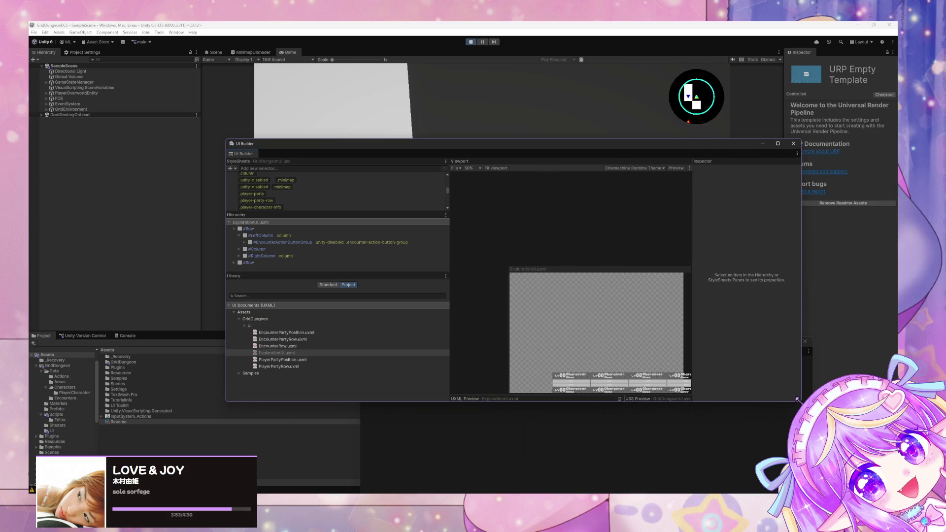
mouse_move(502, 143)
left_mouse_down()
mouse_move(582, 332)
mouse_move(556, 283)
left_mouse_up()
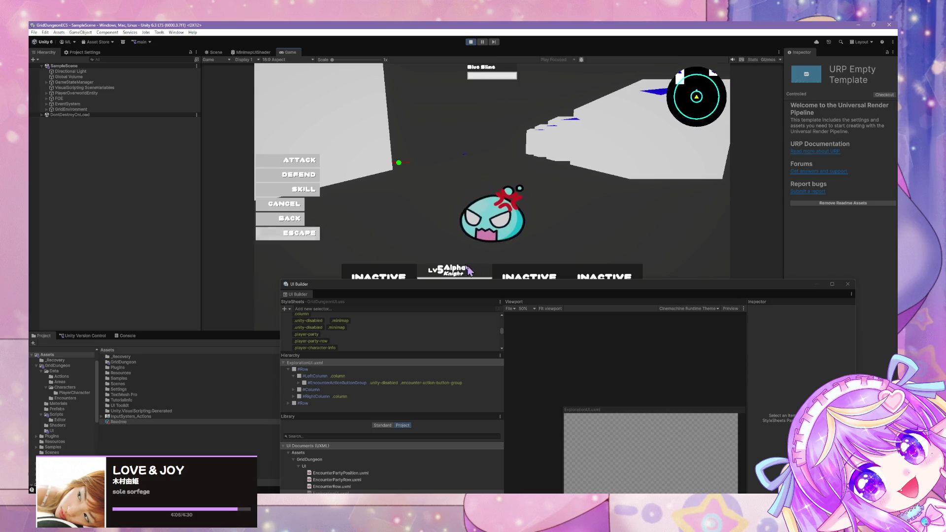
left_click(313, 234)
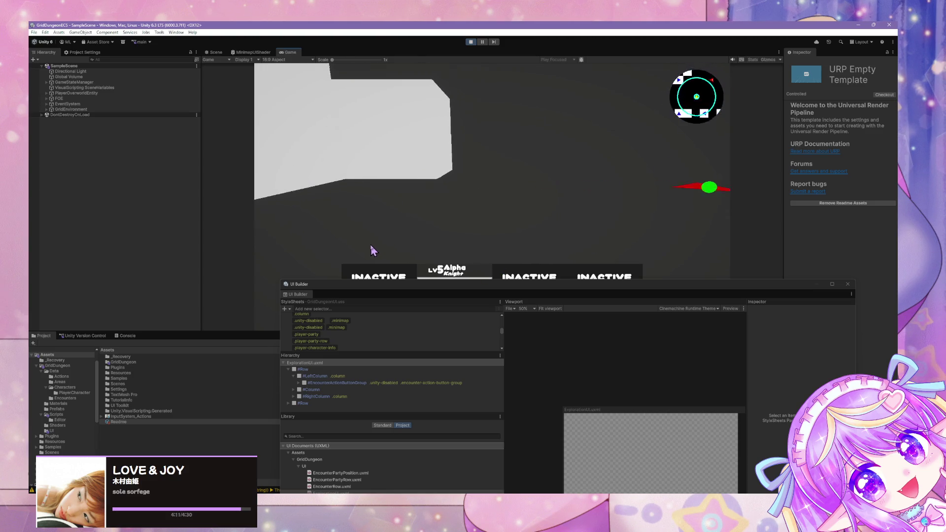
left_click(302, 233)
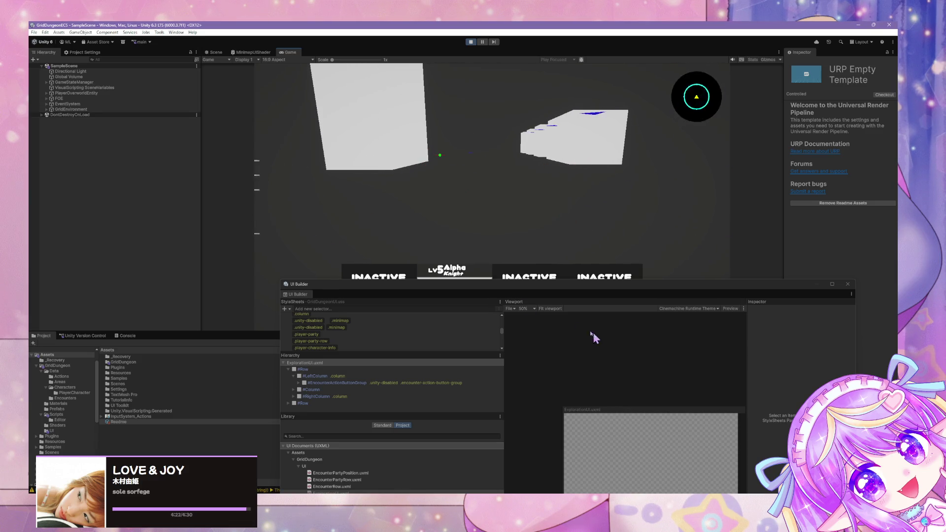
Step: Bring the UI Builder window back into place and stop Play mode
left_click_drag(495, 284, 326, 150)
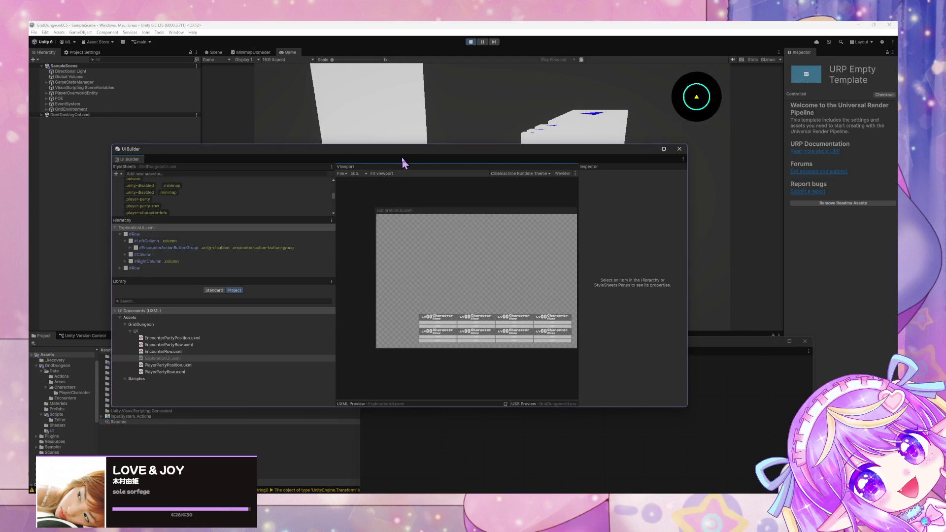
left_click_drag(403, 151, 509, 149)
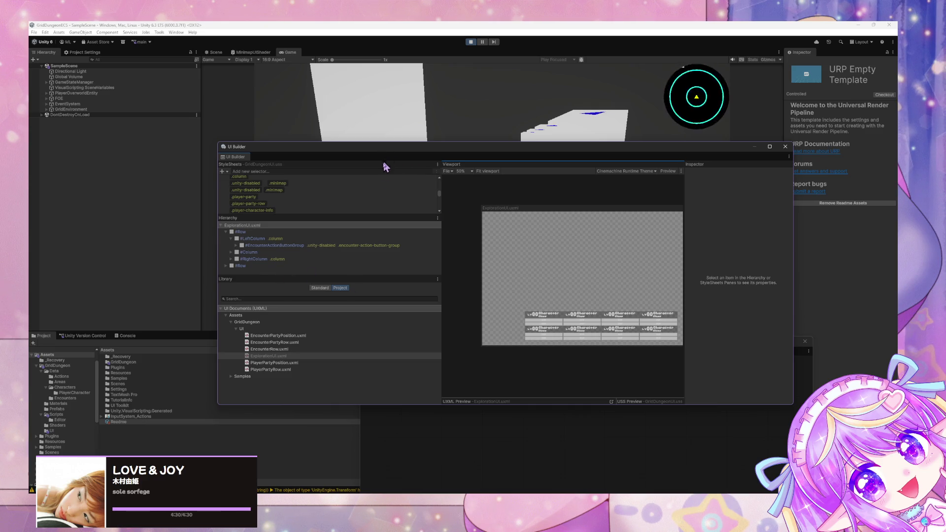
key("ctrl+p")
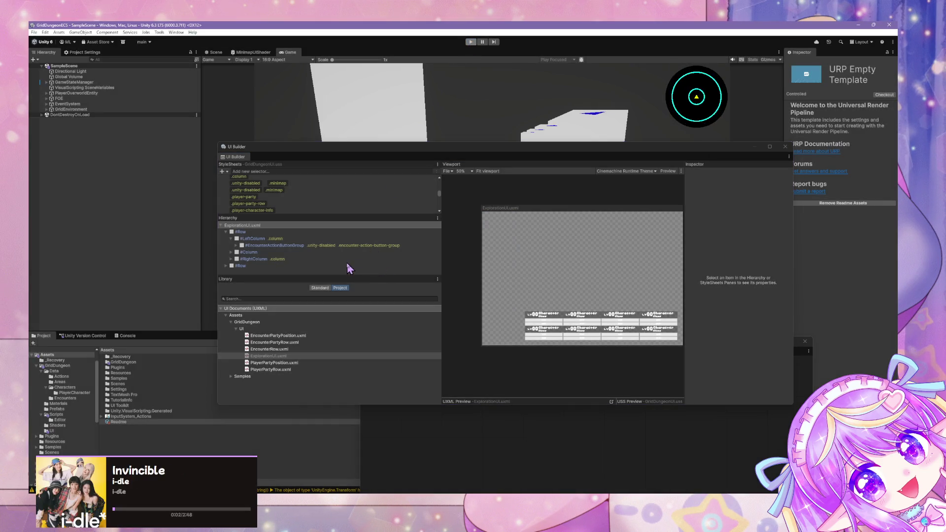
Step: Rearrange the UI Builder and graph windows and select the EncounterActionButtonGroup element
mouse_move(343, 154)
left_mouse_down()
mouse_move(294, 191)
mouse_move(329, 171)
mouse_move(281, 154)
left_mouse_up()
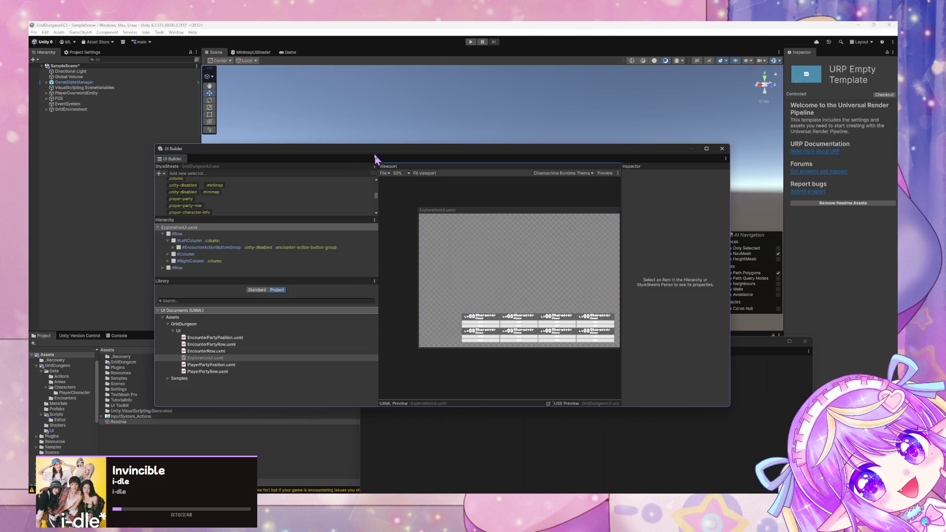
mouse_move(374, 158)
left_mouse_down()
mouse_move(276, 237)
mouse_move(279, 148)
left_mouse_up()
left_click(623, 422)
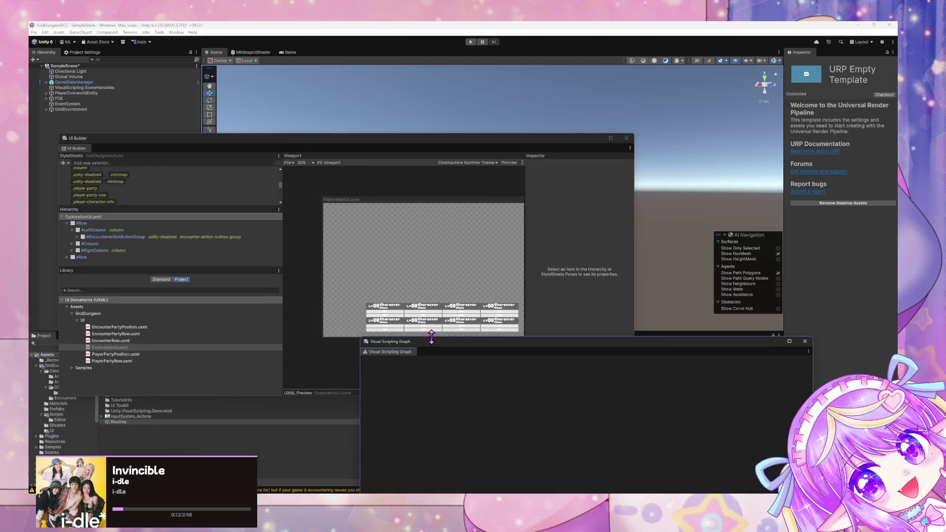
mouse_move(432, 339)
left_mouse_down()
mouse_move(362, 205)
mouse_move(493, 300)
left_mouse_up()
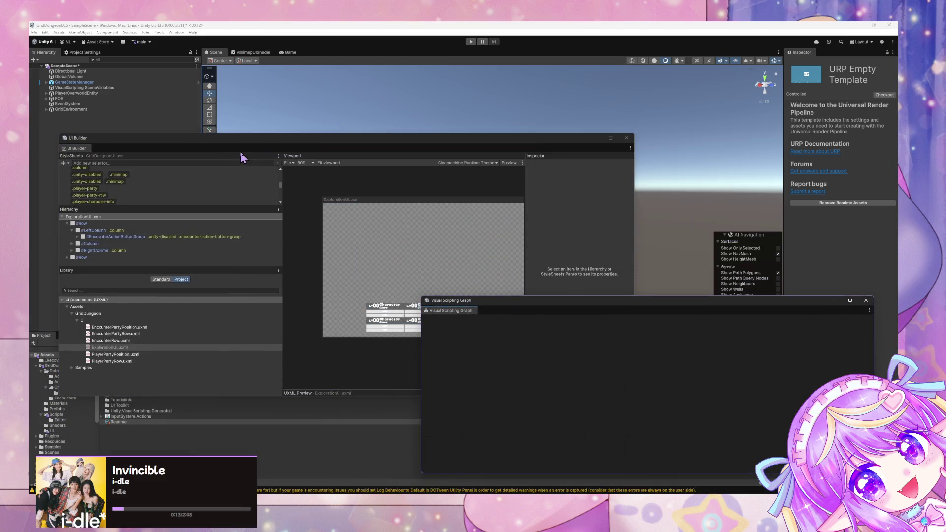
left_click(230, 238)
left_click(230, 237)
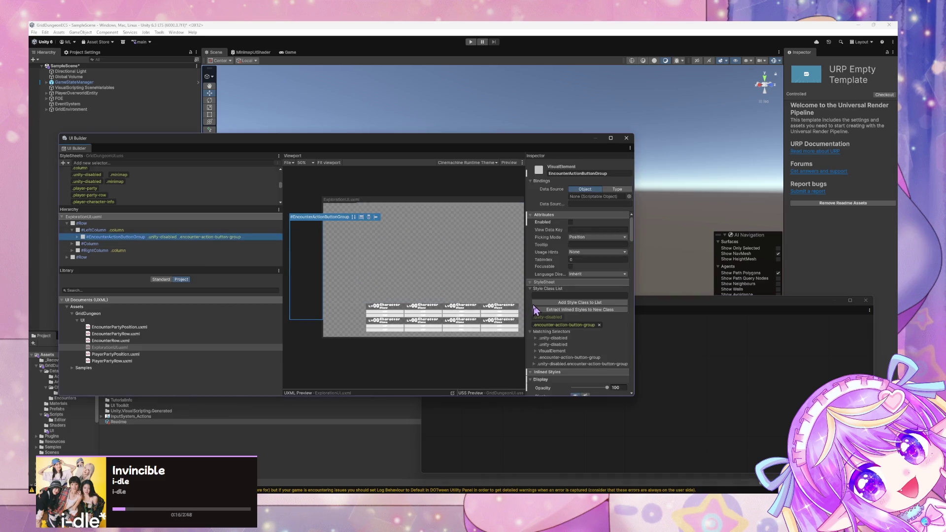
left_click_drag(631, 397, 736, 445)
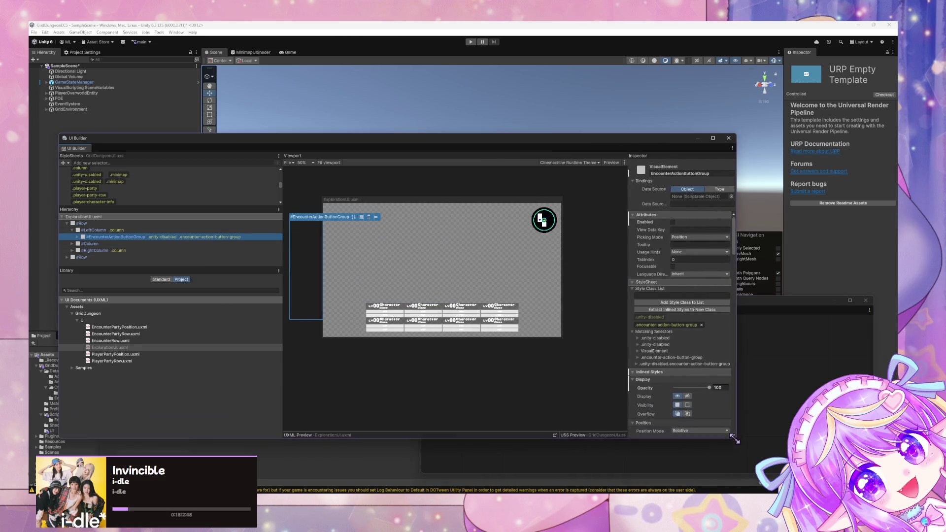
left_click(304, 238)
left_click(304, 238)
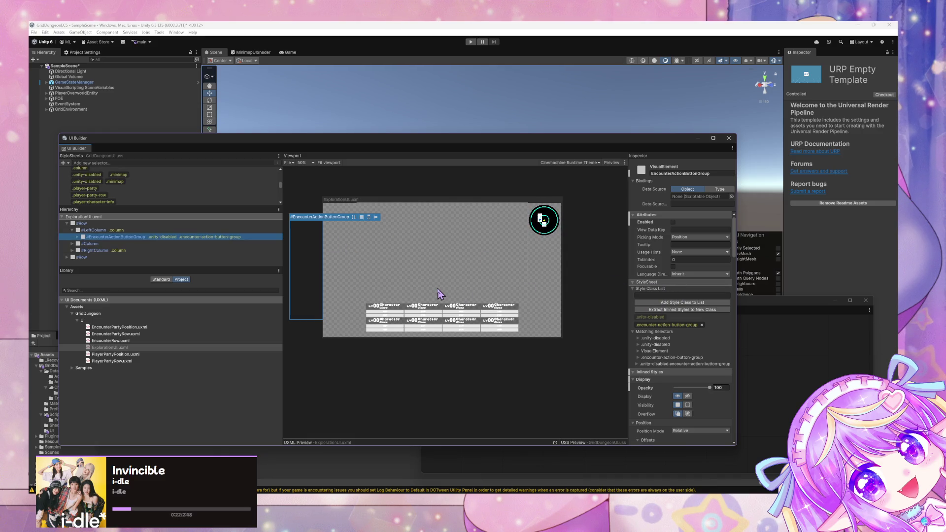
Step: Add the fade-when-disabled style class to EncounterActionButtonGroup and open GameStateManager's graph
left_click(670, 294)
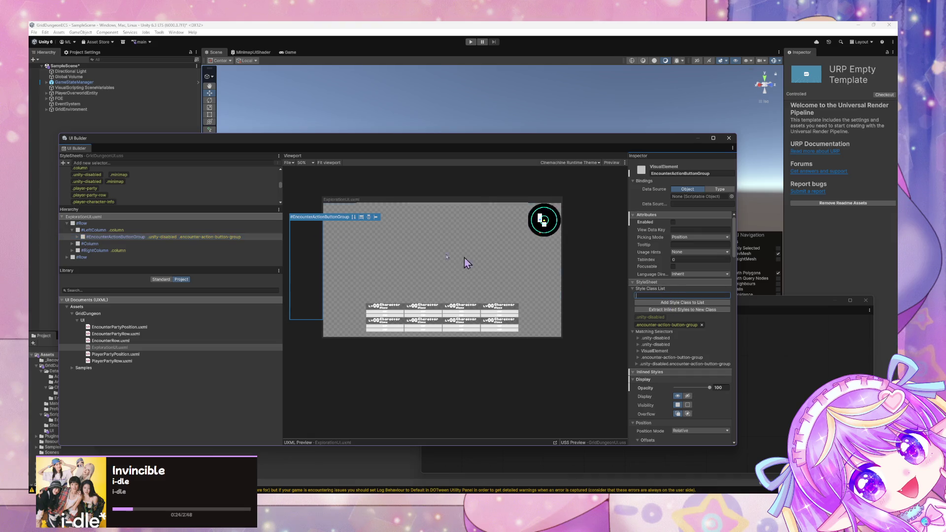
scroll(190, 194, "down", 3)
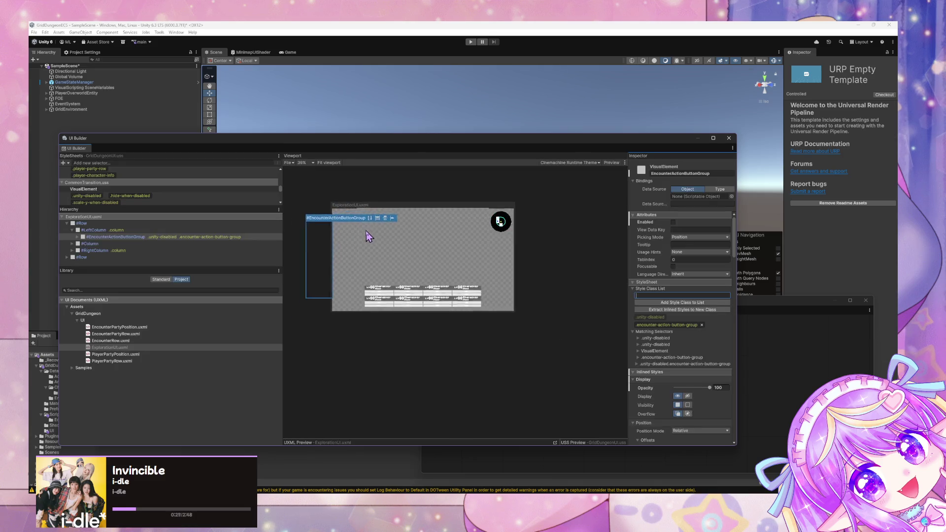
left_click(648, 296)
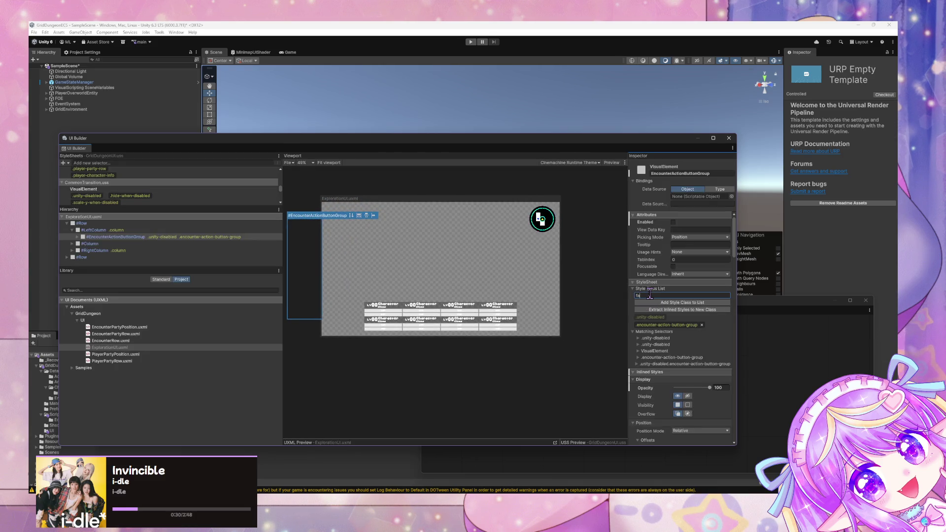
type("fade-when-dis")
type("abled")
key("Return")
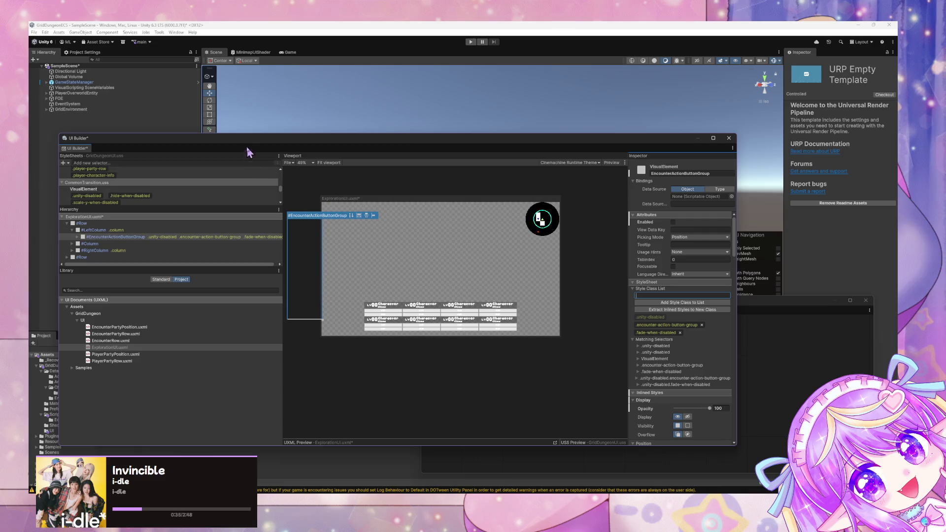
mouse_move(252, 146)
left_mouse_down()
mouse_move(393, 127)
mouse_move(371, 332)
mouse_move(295, 194)
mouse_move(316, 146)
left_mouse_up()
left_click(111, 82)
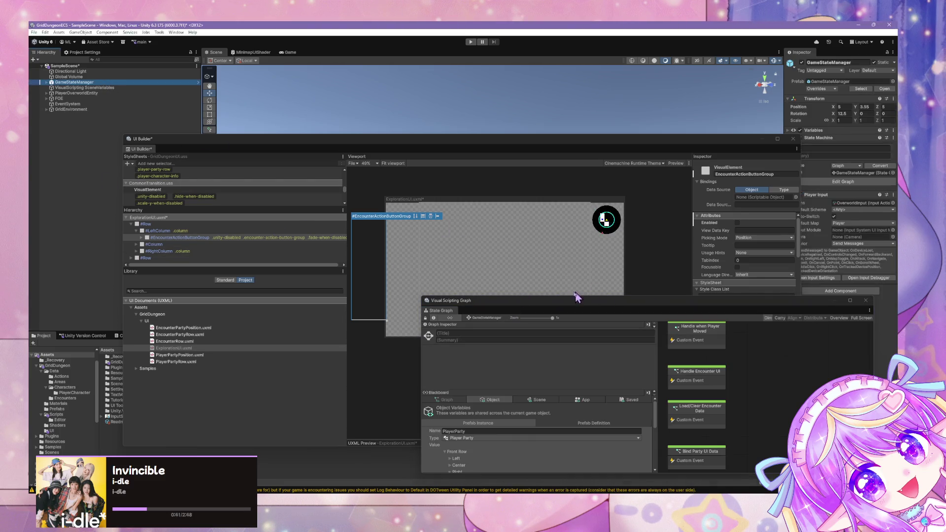
Step: Enter the In Encounter state and open the Start Encounter transition's script graph
mouse_move(575, 299)
left_mouse_down()
mouse_move(549, 300)
mouse_move(312, 206)
mouse_move(433, 247)
mouse_move(336, 206)
left_mouse_up()
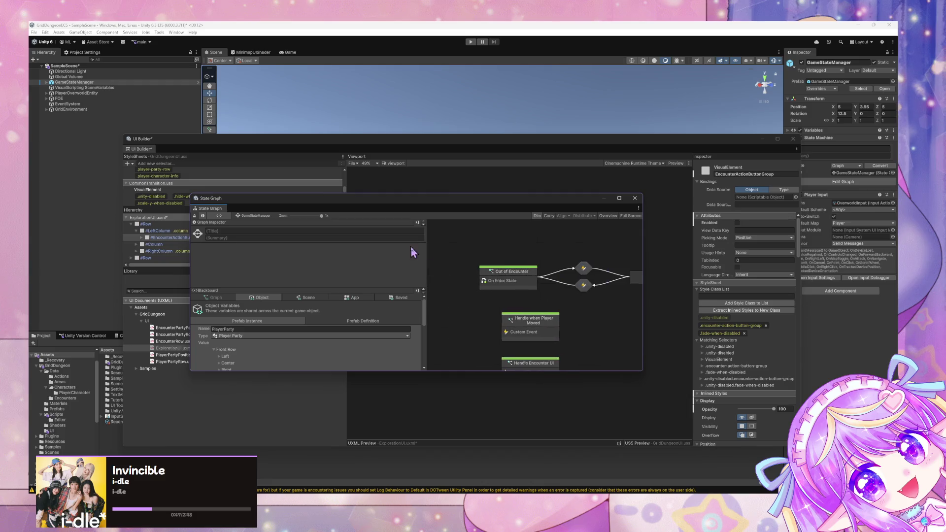
double_click(570, 277)
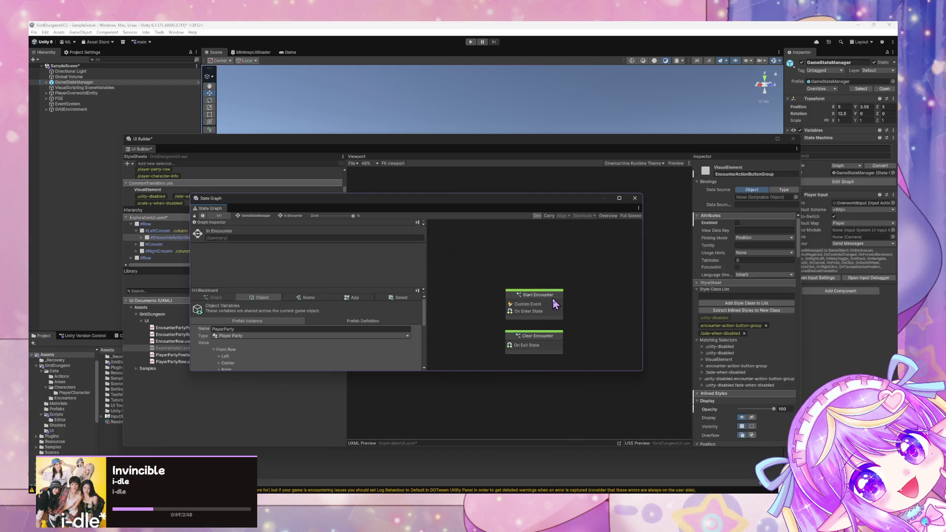
double_click(555, 304)
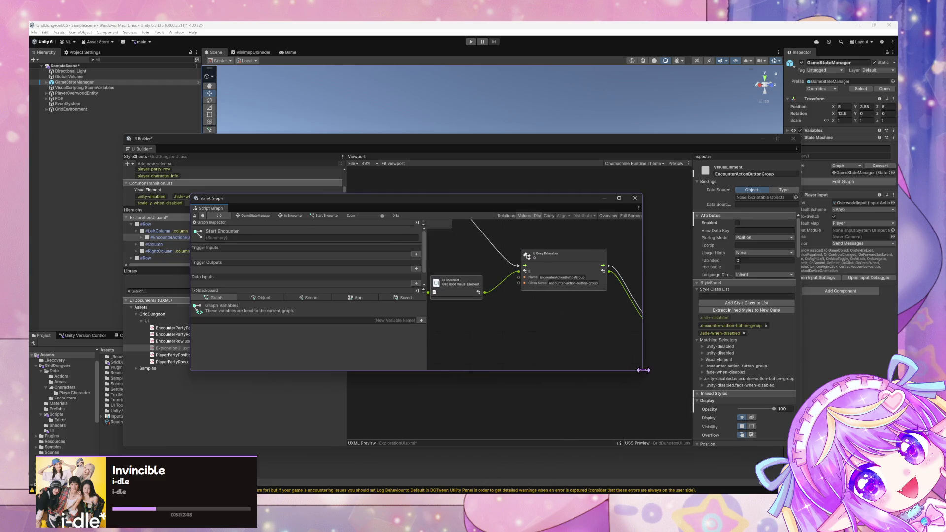
left_click_drag(645, 373, 800, 452)
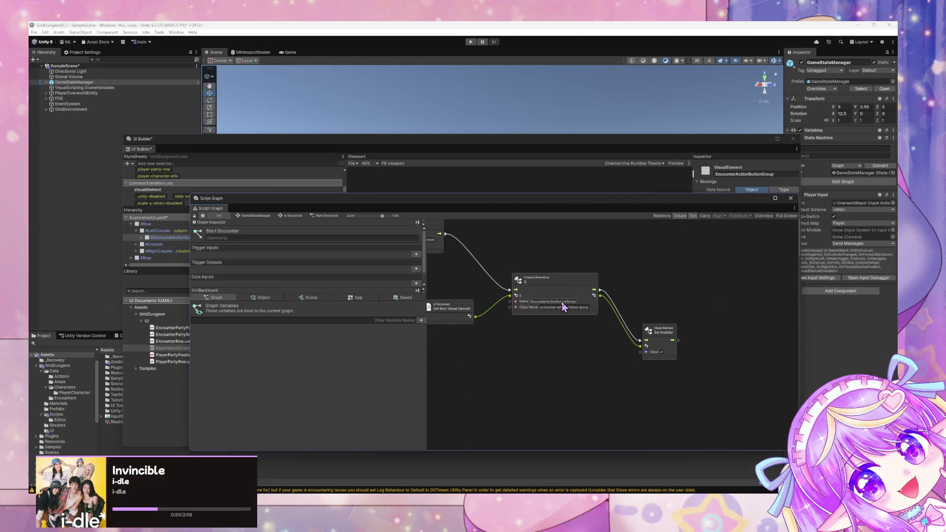
Step: Empty the Q node's Class Name field and run the game in Play mode
key("Tab")
key("BackSpace")
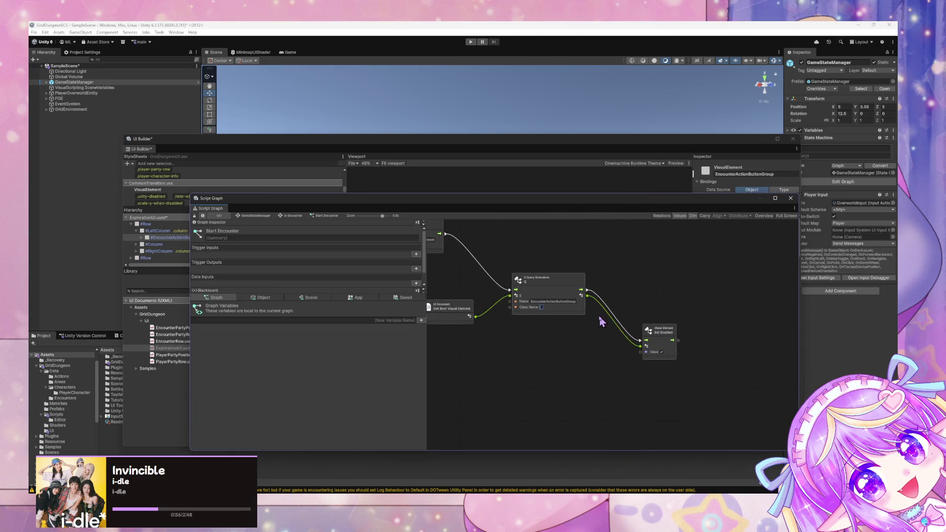
left_click(470, 42)
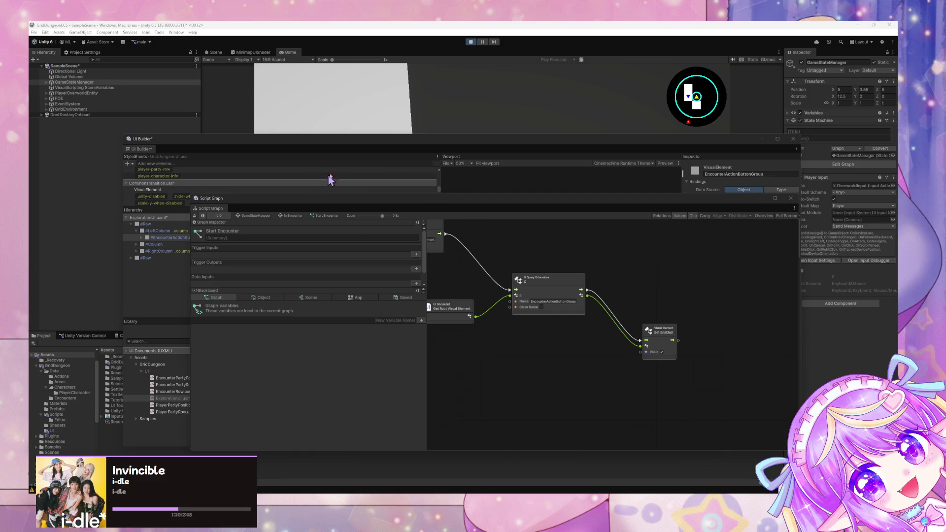
Step: Check the INACTIVE encounter buttons in the Game view, then return to the Scene view
mouse_move(353, 142)
left_mouse_down()
mouse_move(397, 164)
mouse_move(553, 311)
left_mouse_up()
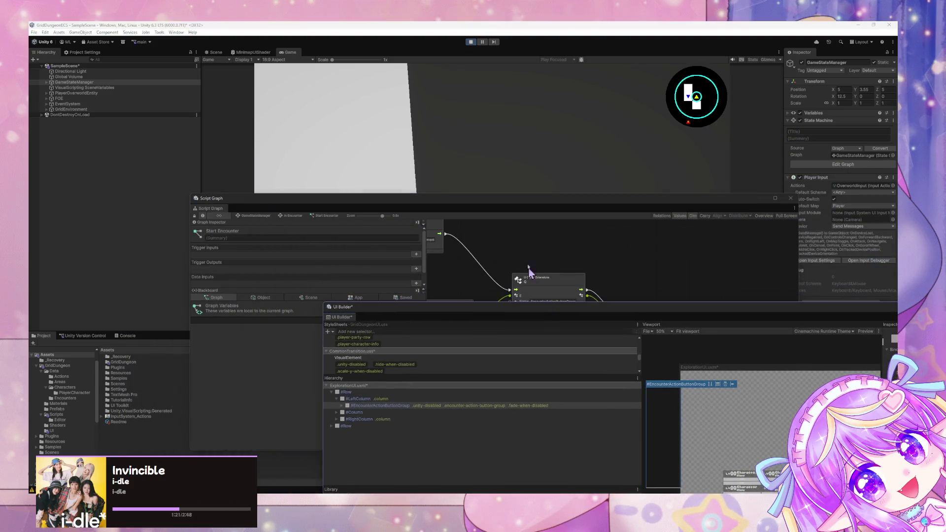
left_click_drag(507, 212, 616, 345)
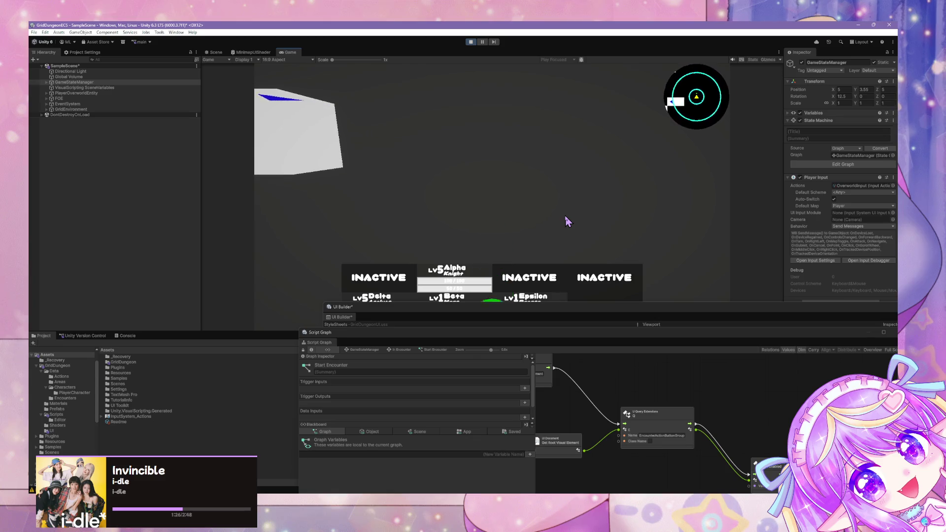
key("ctrl+1")
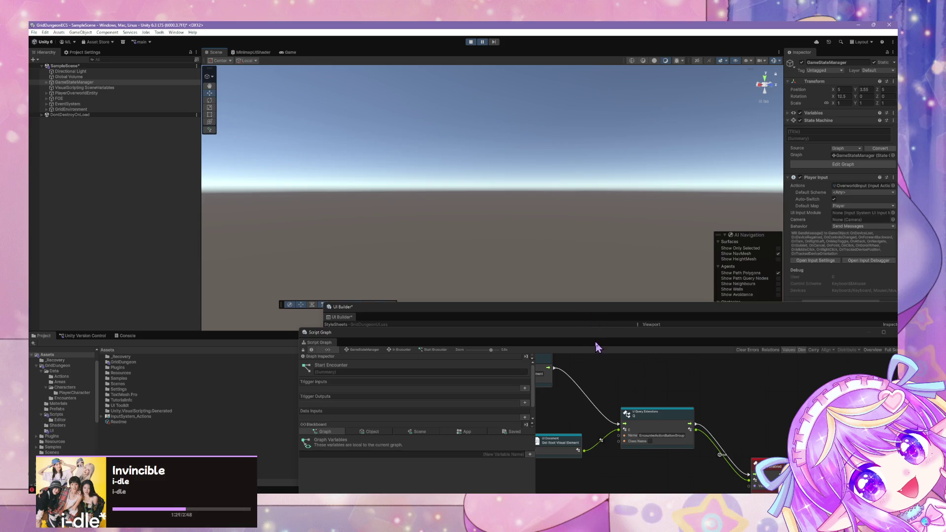
mouse_move(598, 345)
left_mouse_down()
mouse_move(475, 190)
mouse_move(471, 145)
left_mouse_up()
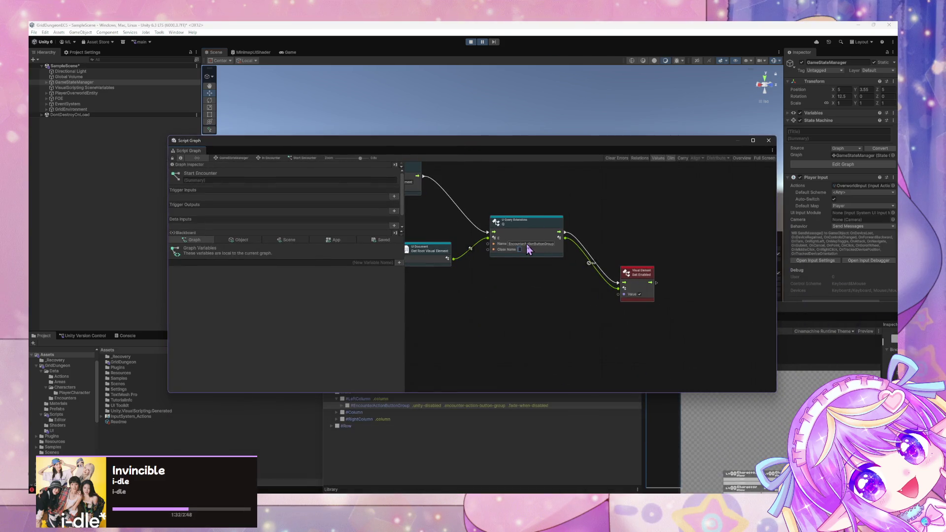
Step: Inspect the Q node's inputs and nudge the Set Enabled node upward
left_click(526, 227)
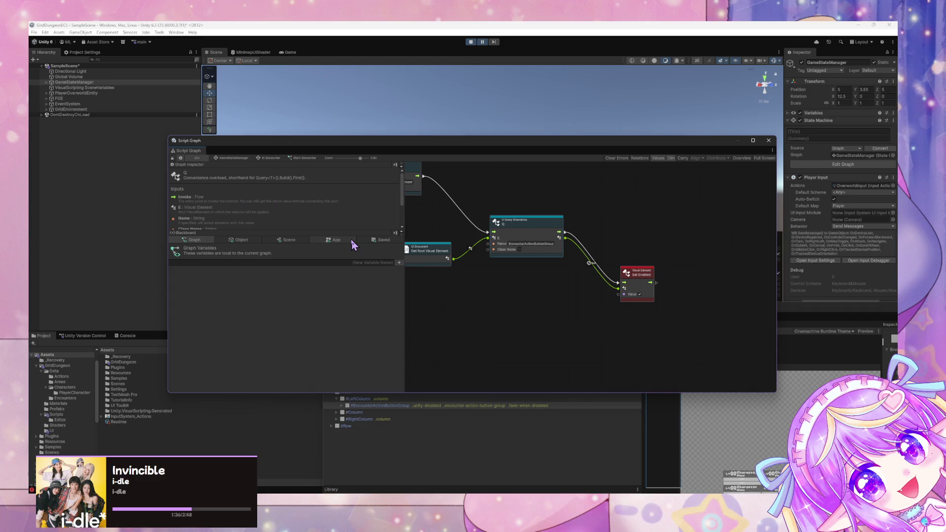
scroll(319, 211, "down", 2)
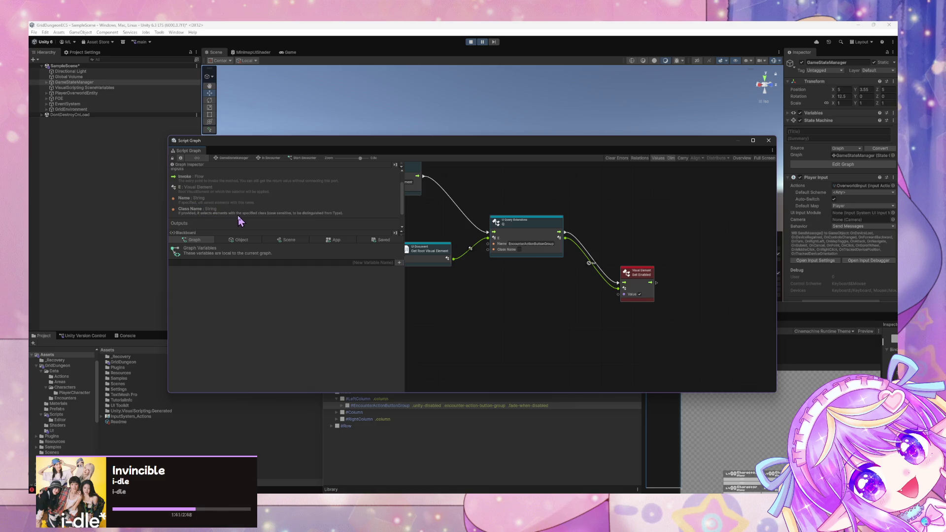
mouse_move(634, 273)
left_mouse_down()
mouse_move(632, 223)
mouse_move(634, 241)
left_mouse_up()
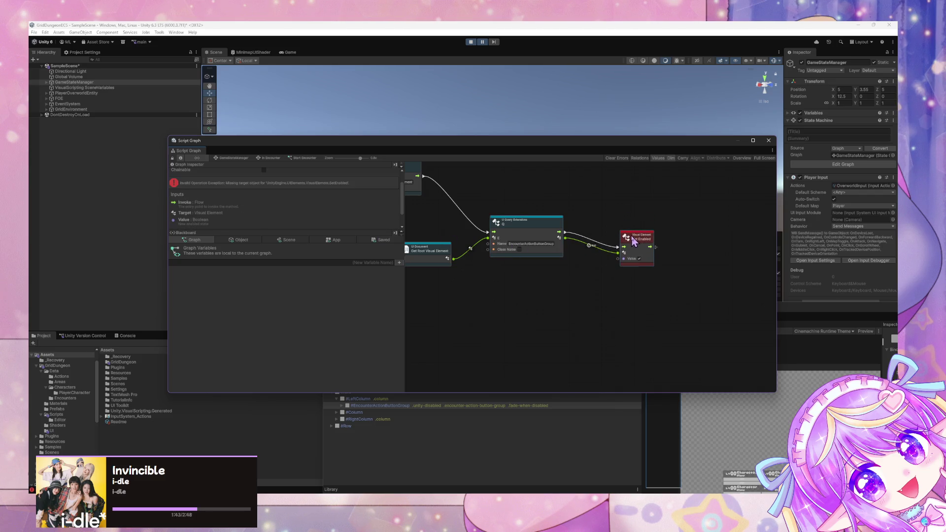
Step: Complete the Q node's Class Name to encounter-action-button-group and exit Play mode
left_click(526, 229)
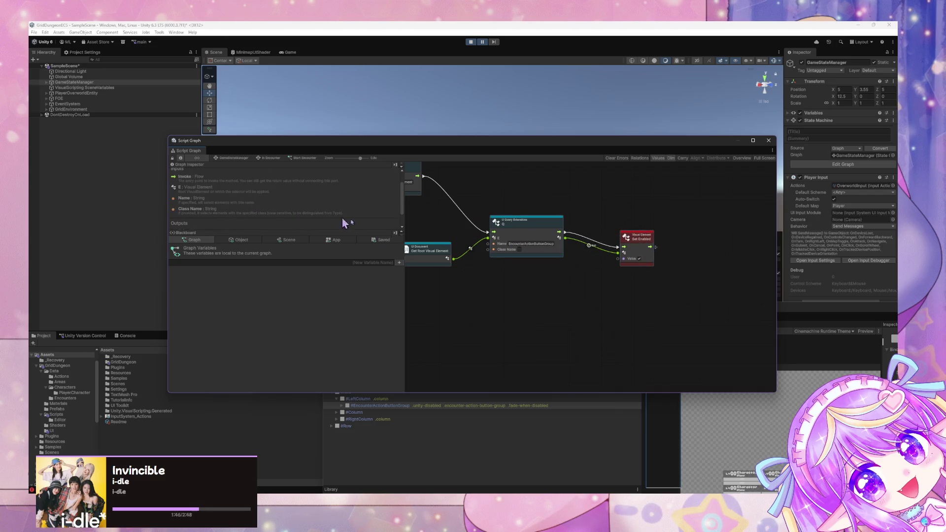
left_click(520, 249)
type("tton-group")
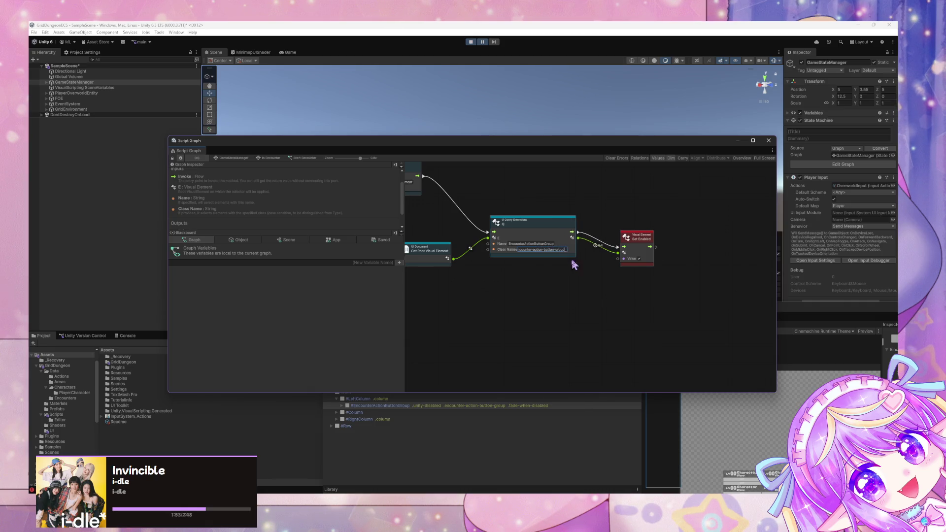
left_click(575, 265)
key("ctrl+p")
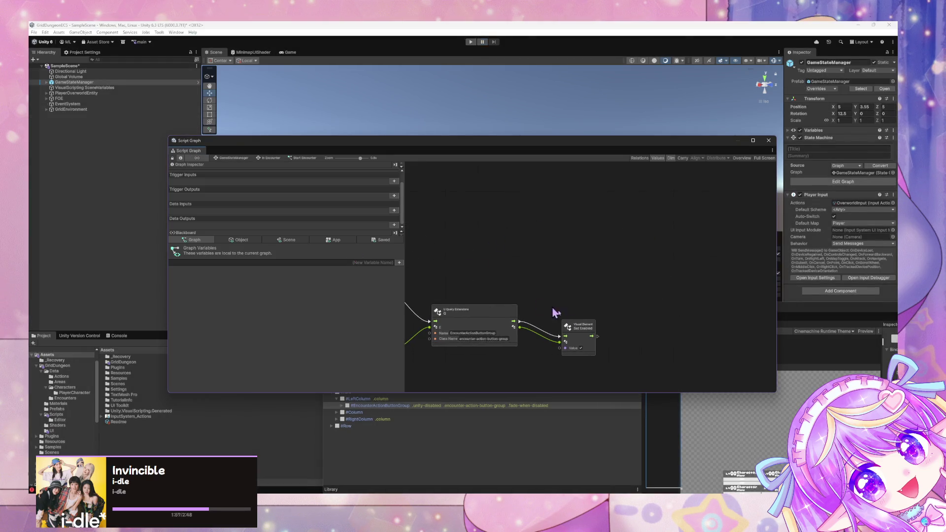
Step: Try a 'set' node search beside the Set Enabled node, then pan toward the Custom Event node
left_click(574, 315)
right_click(570, 266)
type("set")
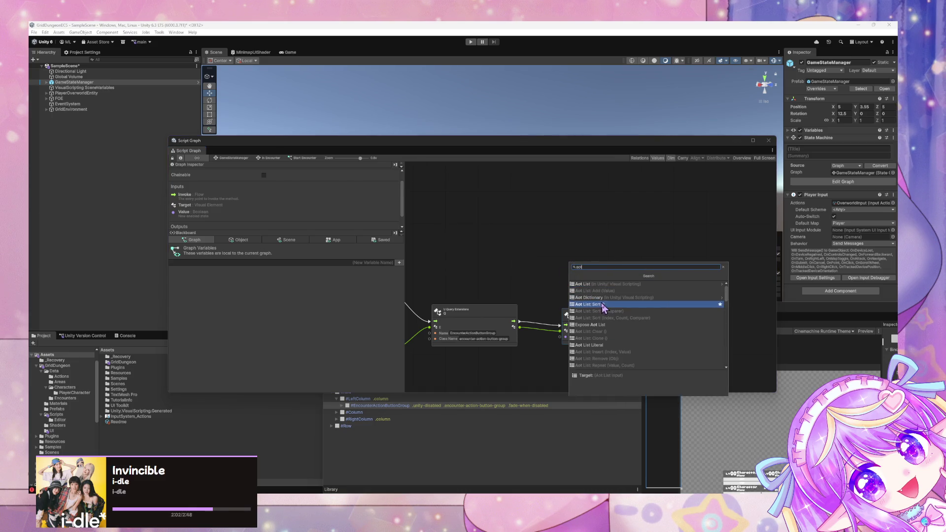
left_click(312, 268)
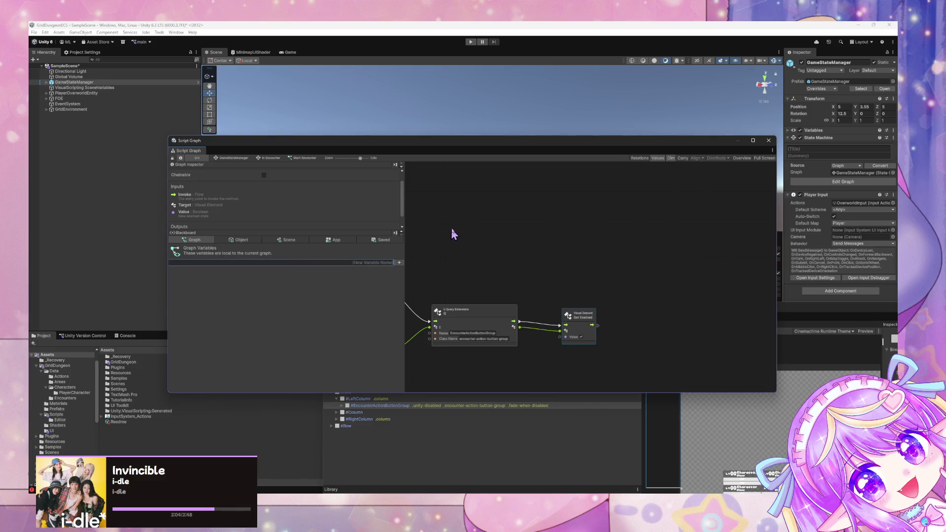
left_click_drag(452, 232, 575, 219)
scroll(582, 217, "up", 3)
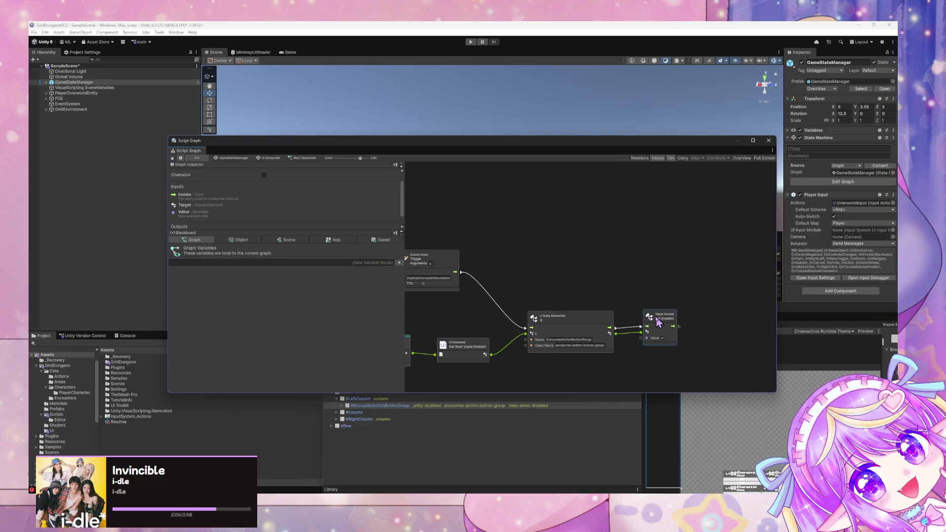
Step: Inspect the Set Enabled node's inputs, zooming the graph around it
right_click(643, 277)
left_click(629, 270)
scroll(605, 174, "down", 5)
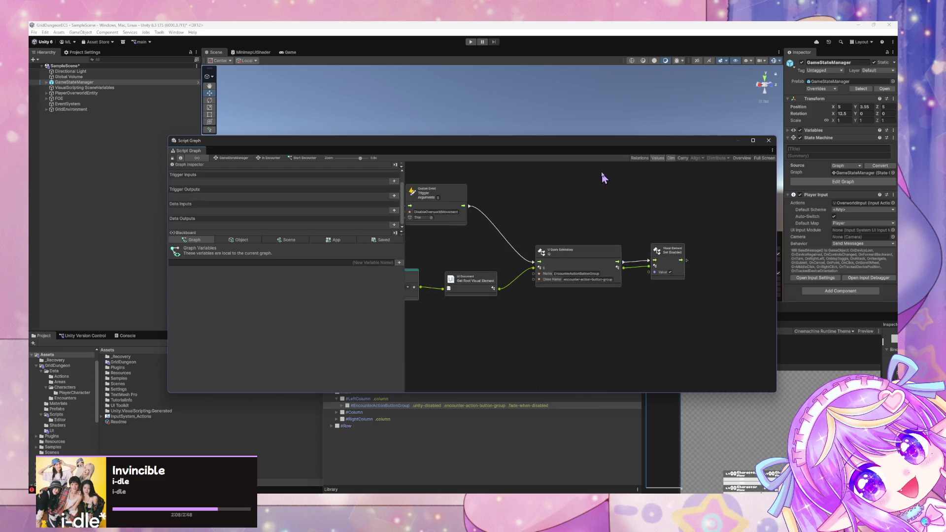
scroll(557, 312, "up", 2)
scroll(517, 281, "down", 3)
scroll(539, 247, "up", 5)
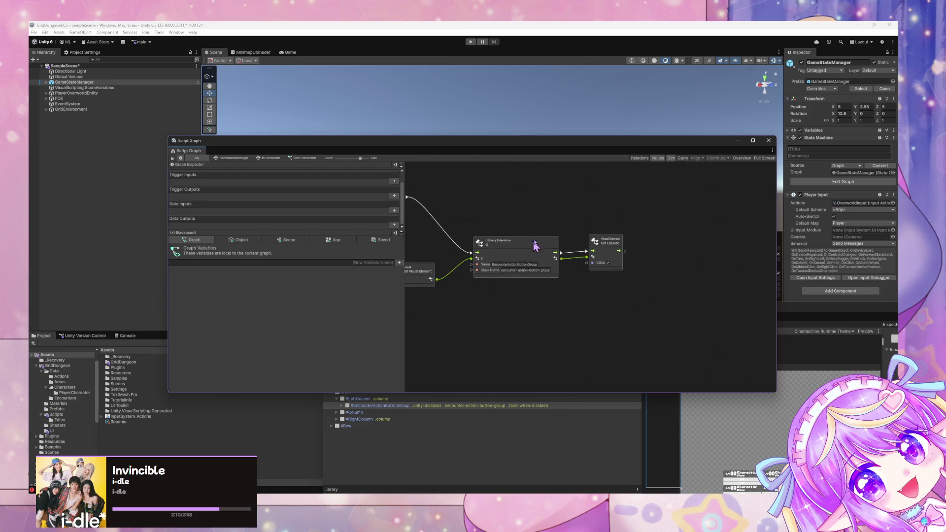
left_click(570, 308)
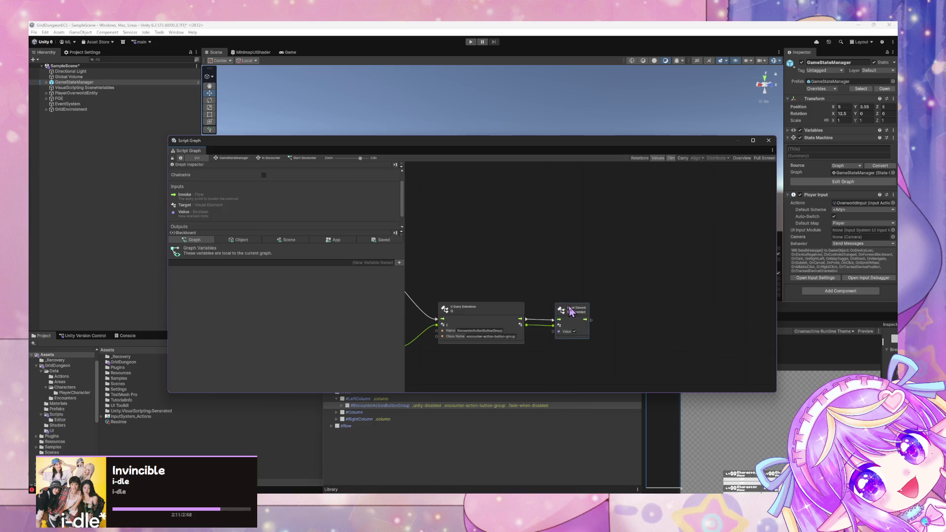
scroll(472, 238, "left", 3)
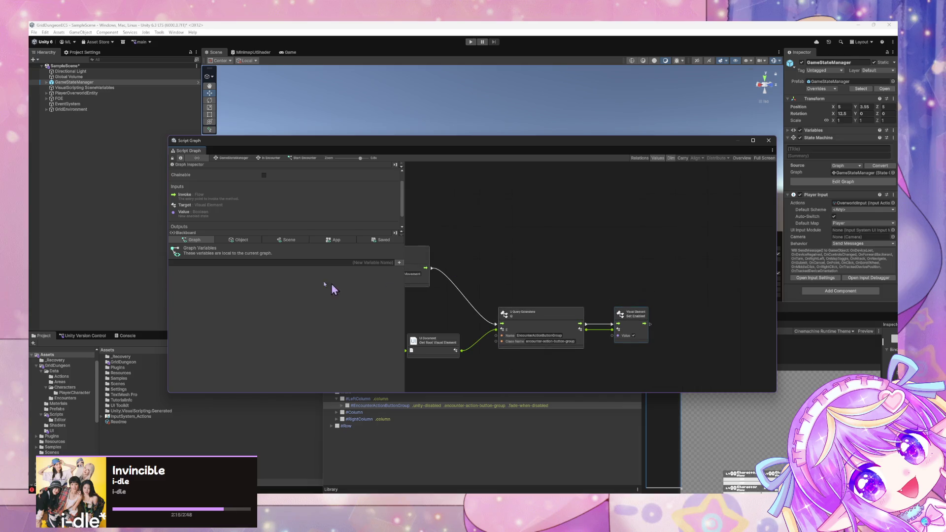
Step: Begin naming a new graph variable, clear it, and inspect the Q node's inputs
left_click(321, 263)
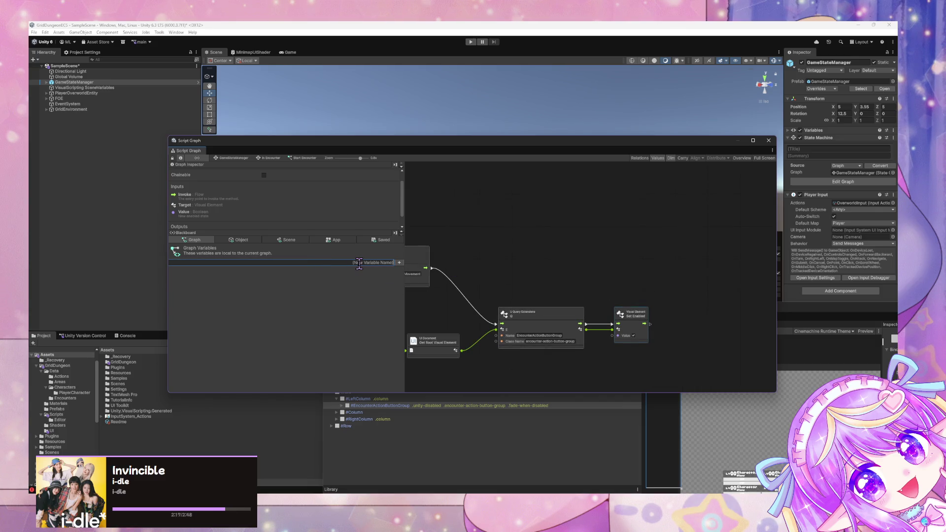
left_click(359, 264)
key("BackSpace")
key("BackSpace")
left_click_drag(569, 249, 549, 246)
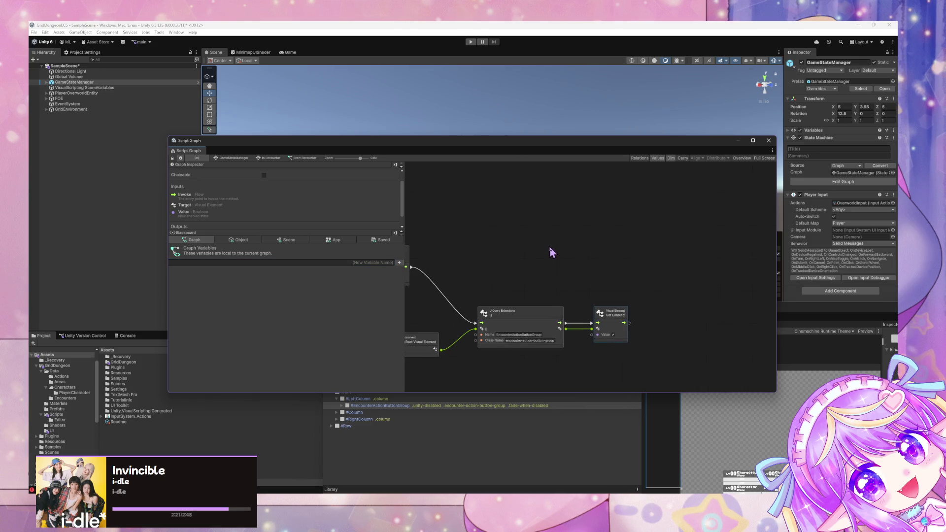
left_click(537, 314)
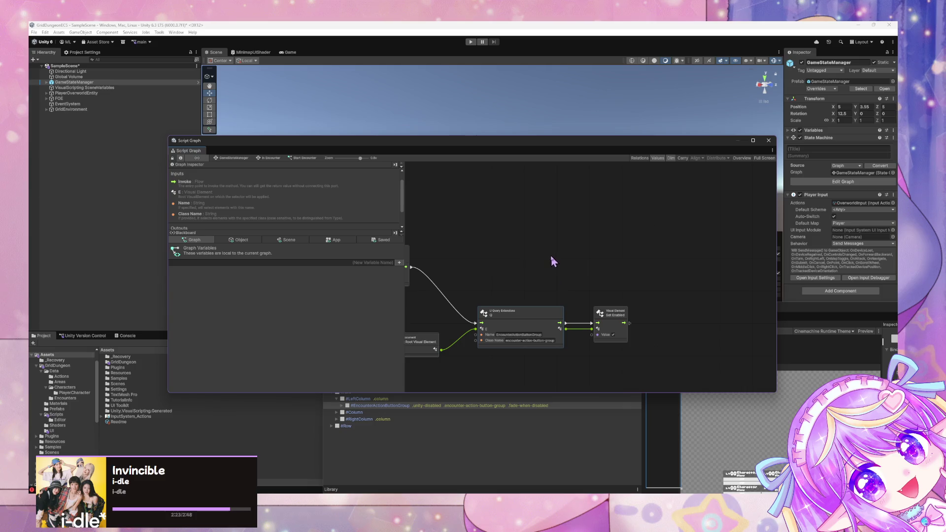
mouse_move(571, 267)
left_mouse_down()
mouse_move(521, 277)
mouse_move(536, 290)
left_mouse_up()
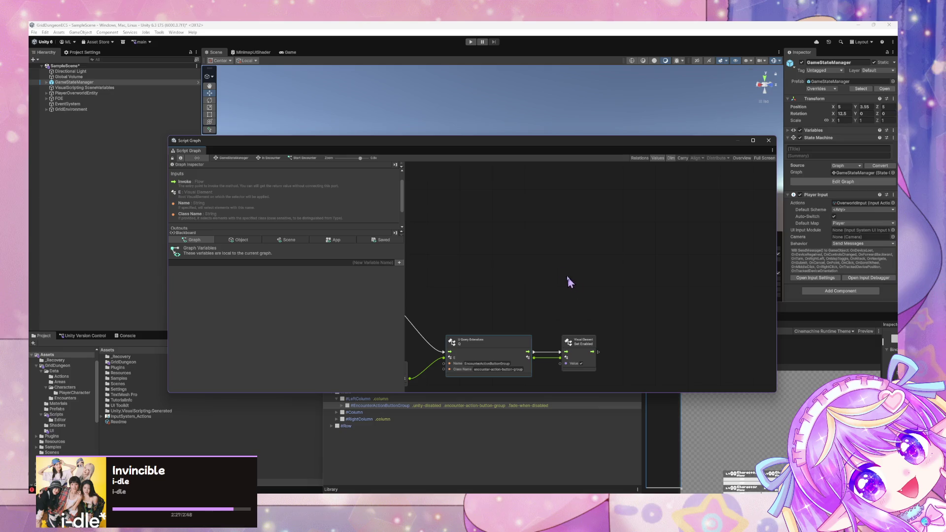
Step: Browse Collections > Dictionaries in the node menu, then search 'aot' in the fuzzy finder
right_click(559, 254)
left_click(578, 264)
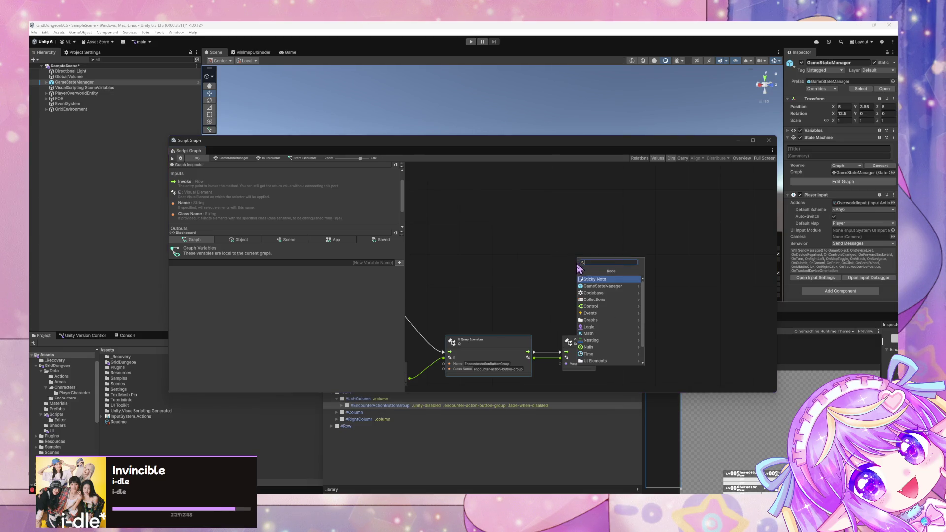
left_click(602, 299)
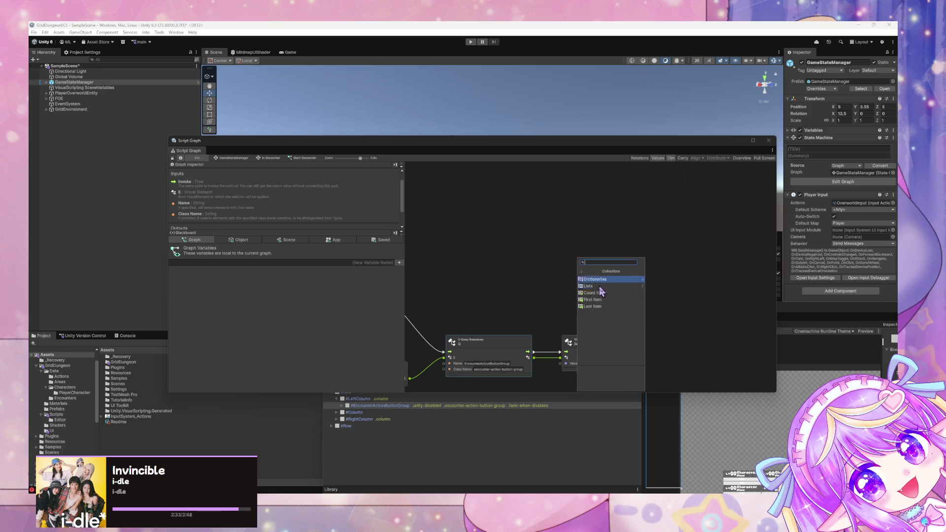
left_click(613, 280)
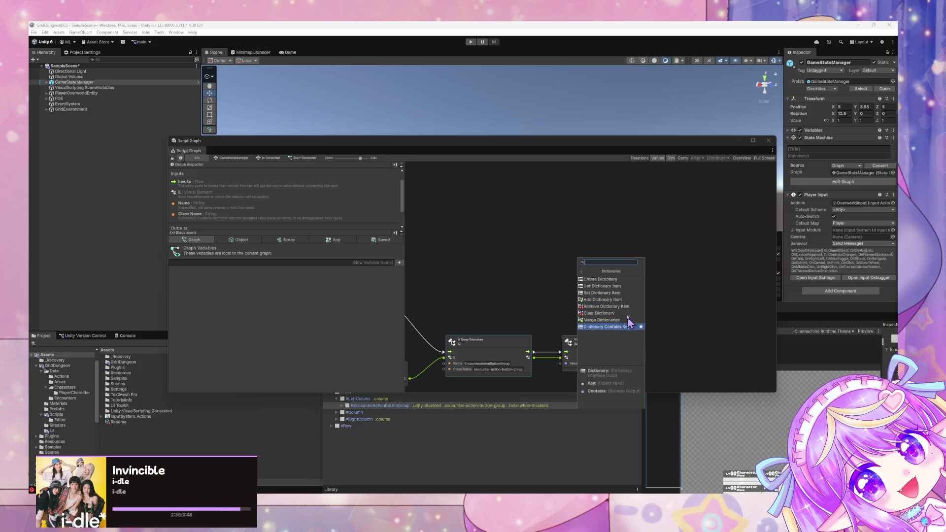
key("Escape")
right_click(606, 281)
type("a")
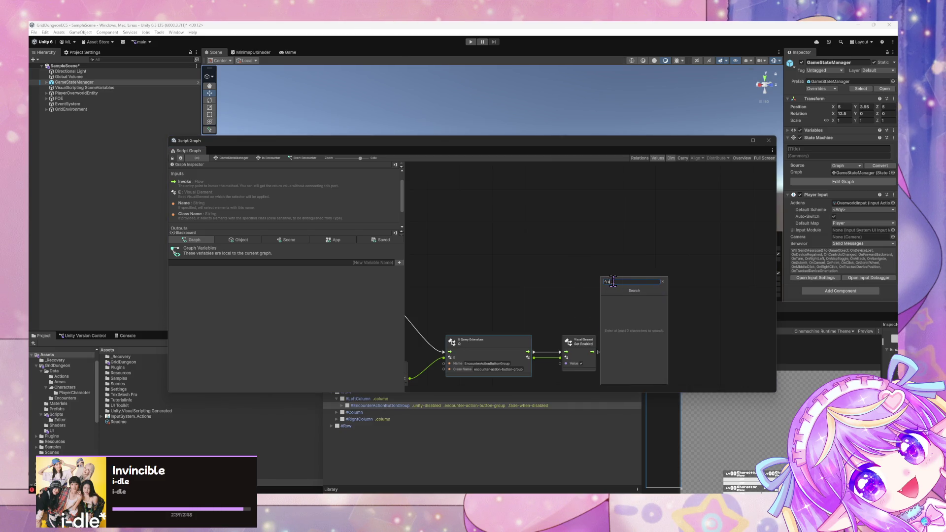
type("ot")
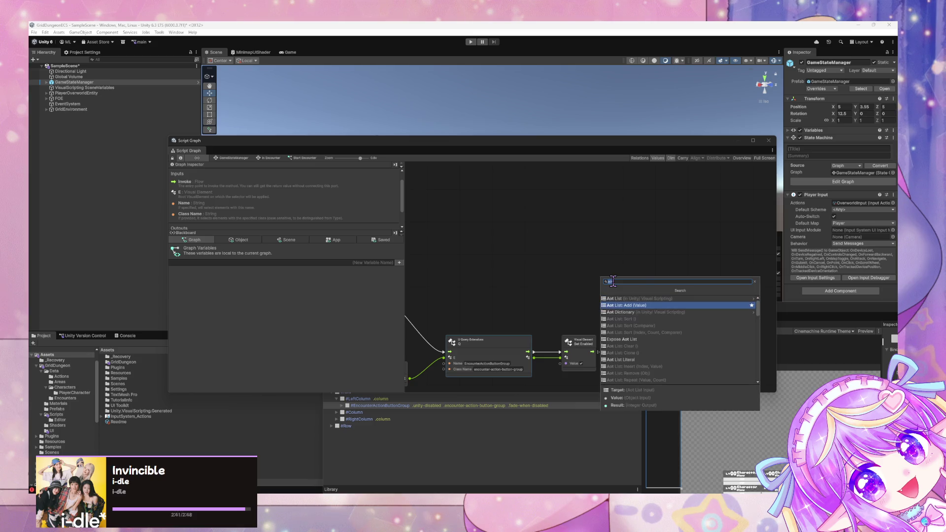
Step: Add an Aot Dictionary literal node with String keys and String values
left_click(636, 305)
left_click(636, 300)
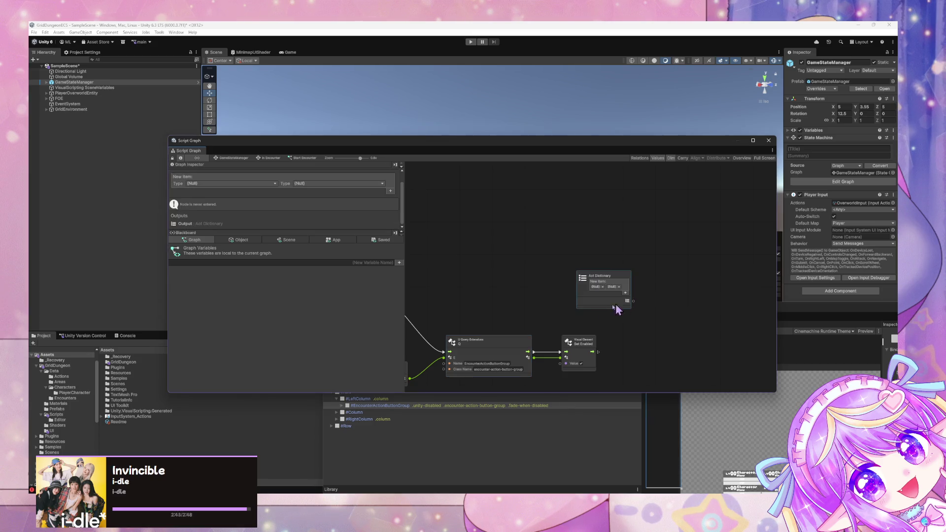
left_click_drag(616, 296, 565, 292)
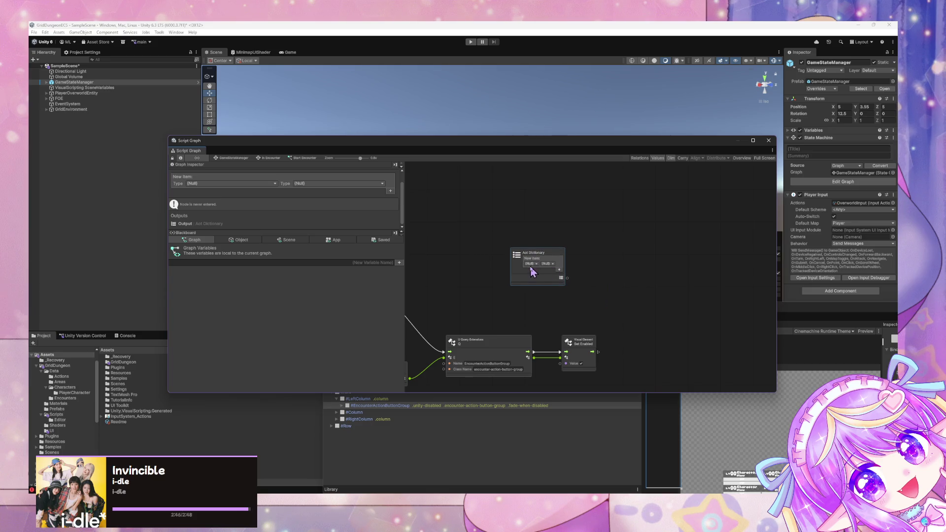
right_click(558, 329)
type("qt")
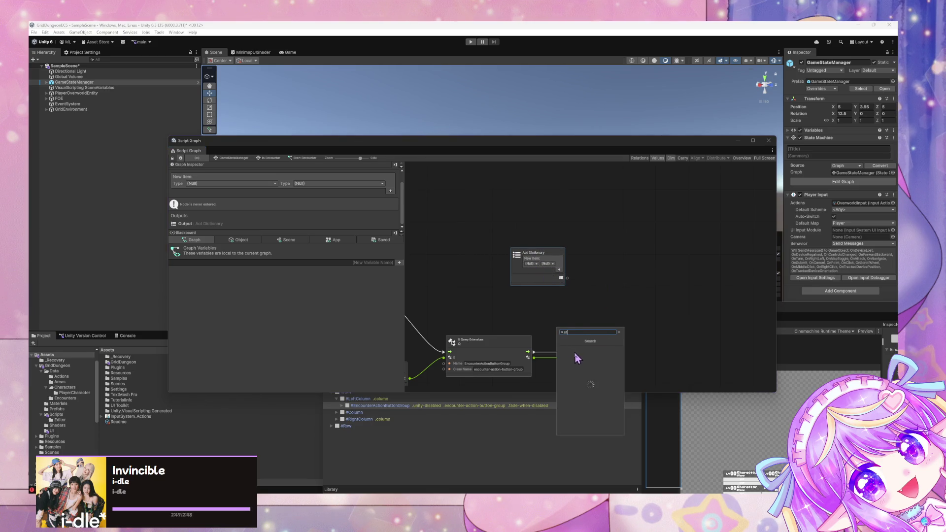
left_click(581, 352)
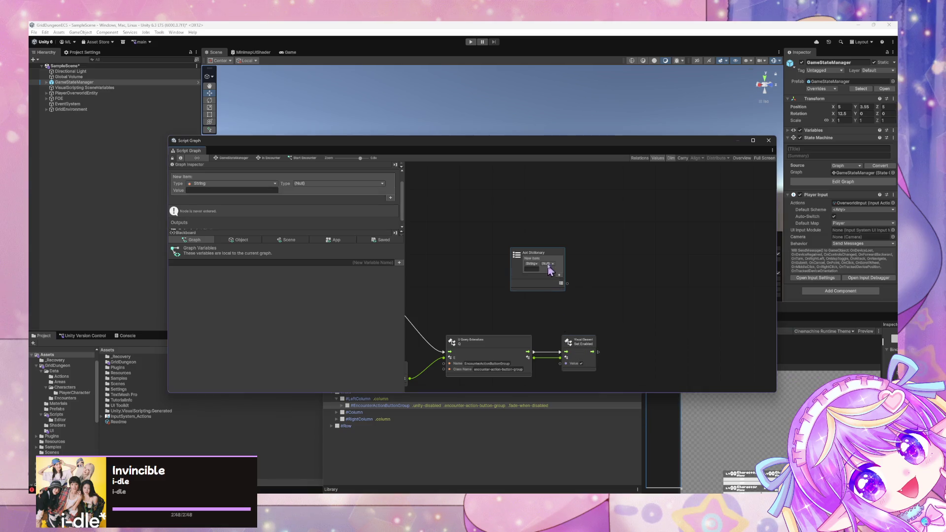
left_click(549, 266)
type("string")
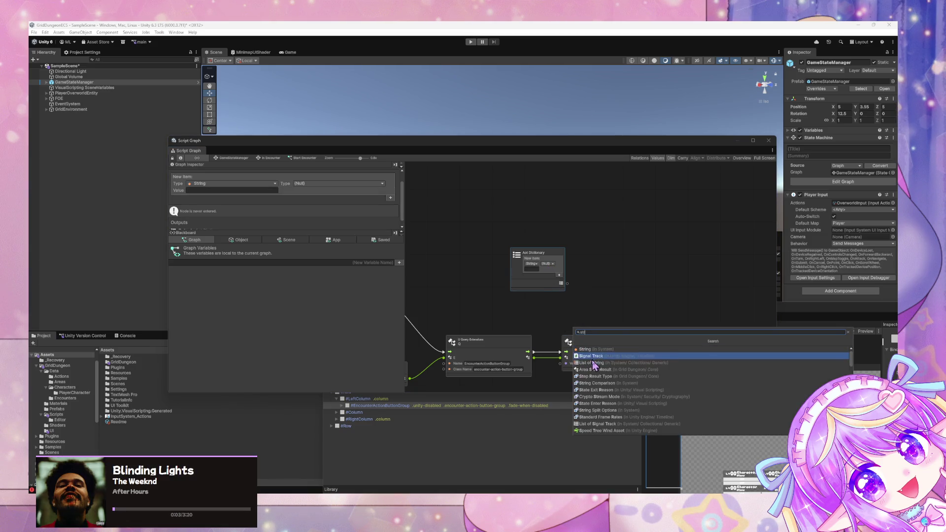
key("Return")
left_click_drag(557, 293, 583, 323)
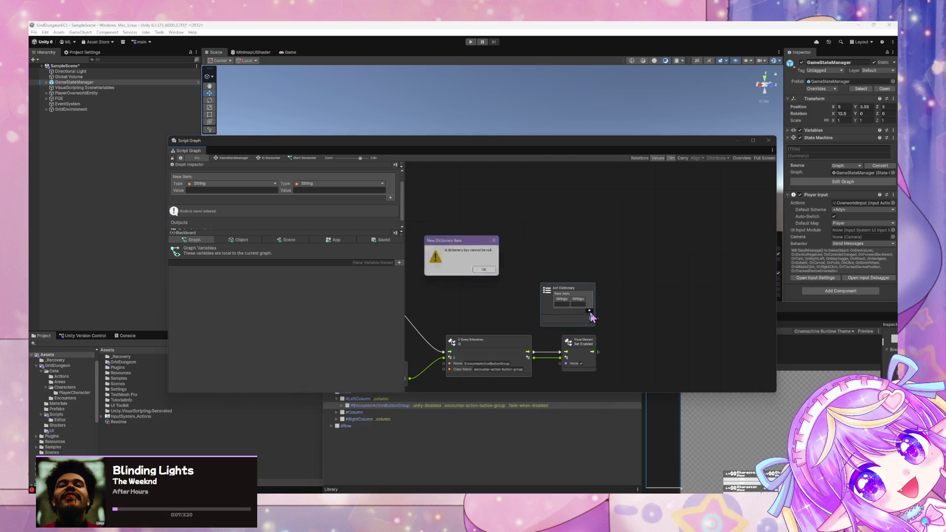
left_click(570, 306)
type("AttackButton")
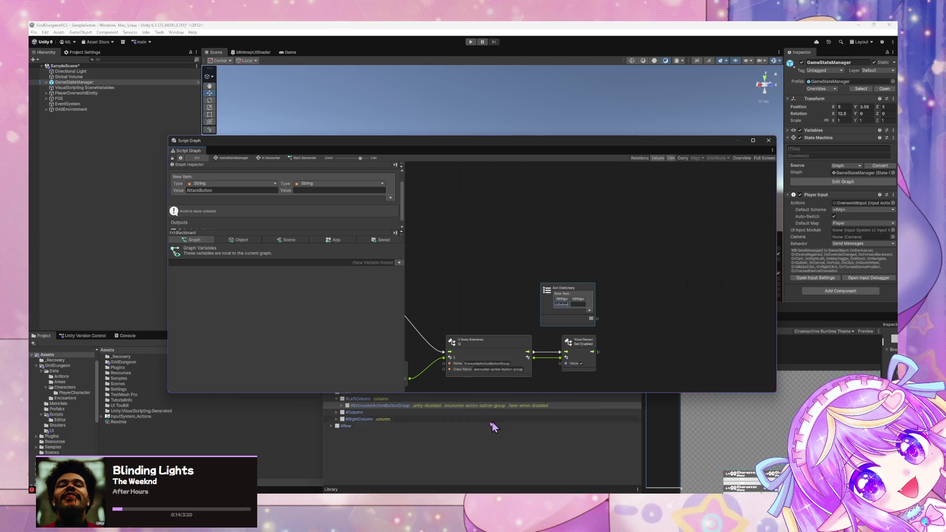
Step: Check the button names under EncounterActionButtonGroup in UI Builder, then edit the dictionary's new key
left_click(493, 427)
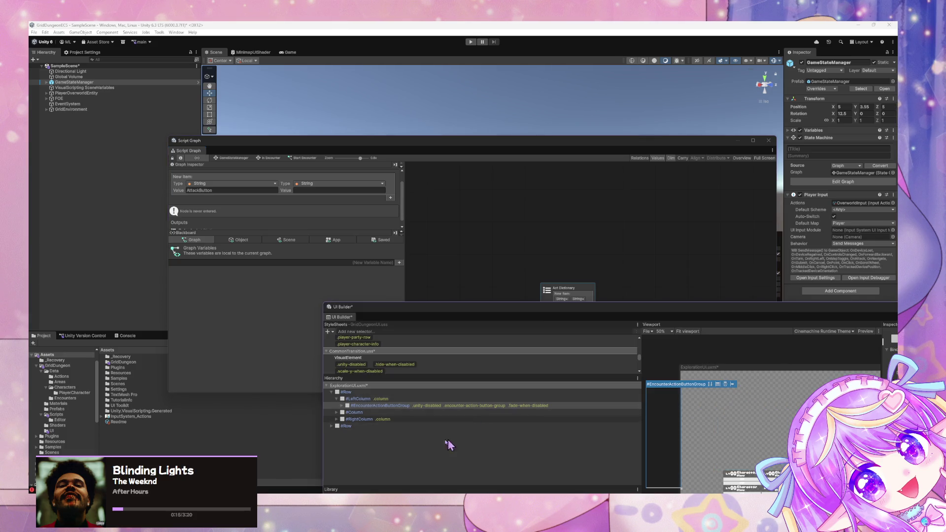
left_click(342, 406)
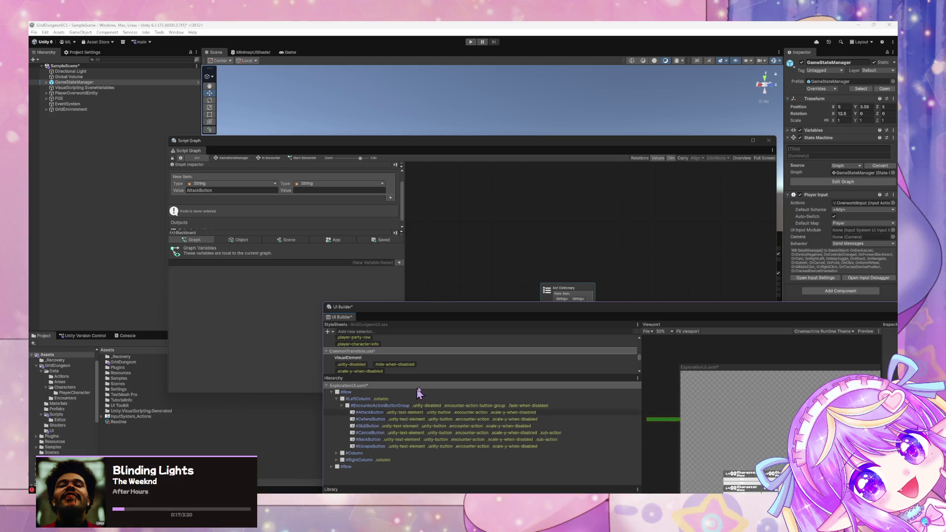
left_click(564, 290)
left_click_drag(564, 290, 527, 267)
left_click(526, 285)
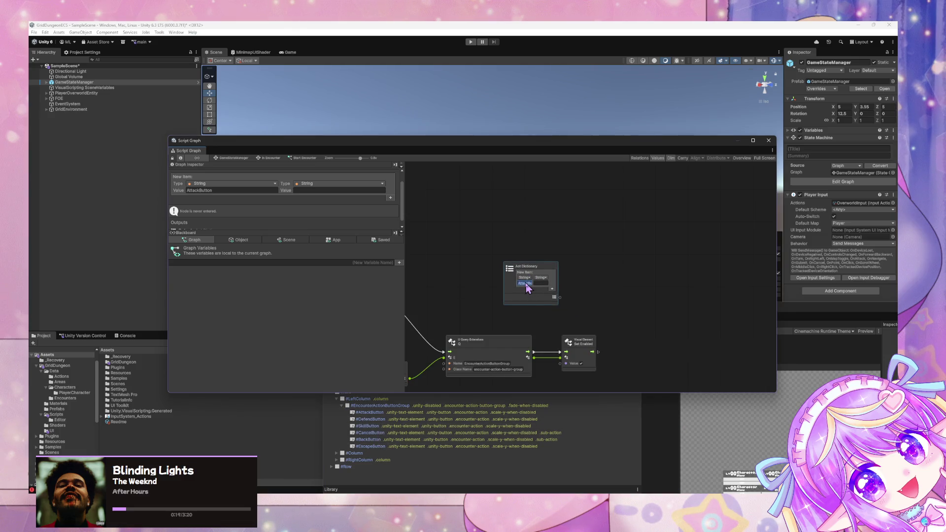
Step: Add AttackButton, DefendButton and SkillButton entries, each with value encounter-action
left_click(541, 284)
type("encounter-action")
left_click(552, 290)
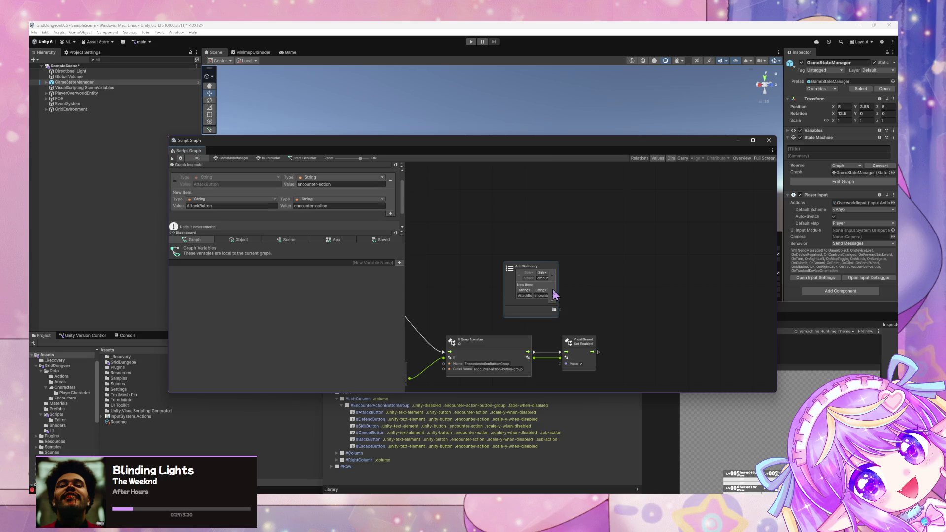
left_click(525, 295)
type("Defend")
left_click(552, 301)
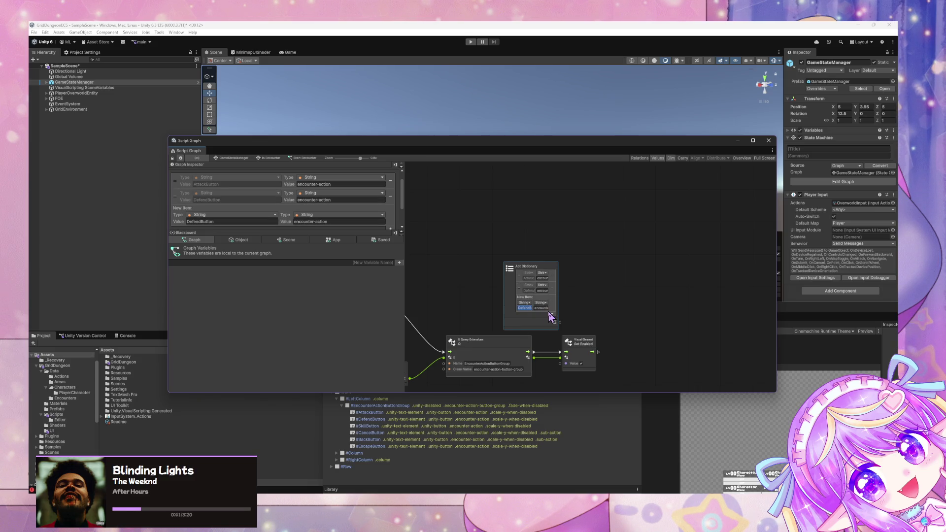
type("Skill")
left_click(552, 315)
left_click(526, 321)
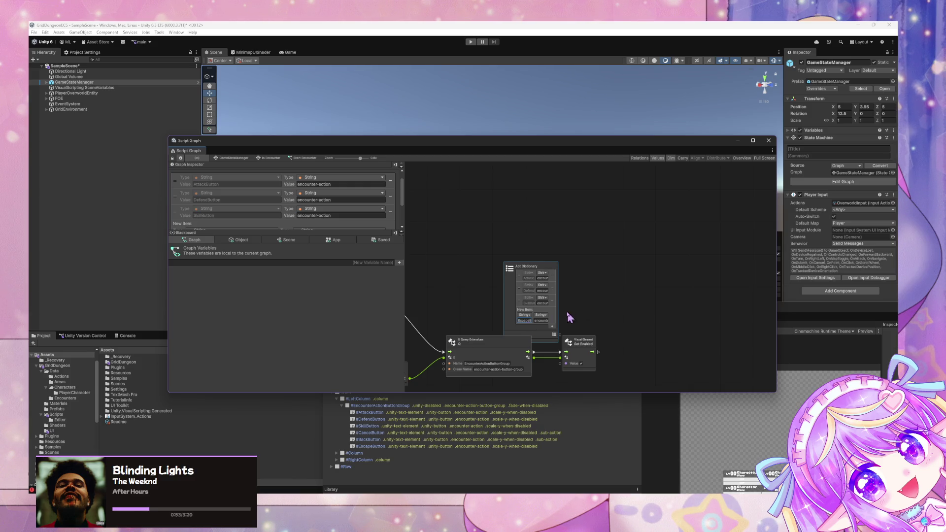
Step: Move the dictionary node higher and clear canvas space for a new node
left_click_drag(522, 273, 521, 227)
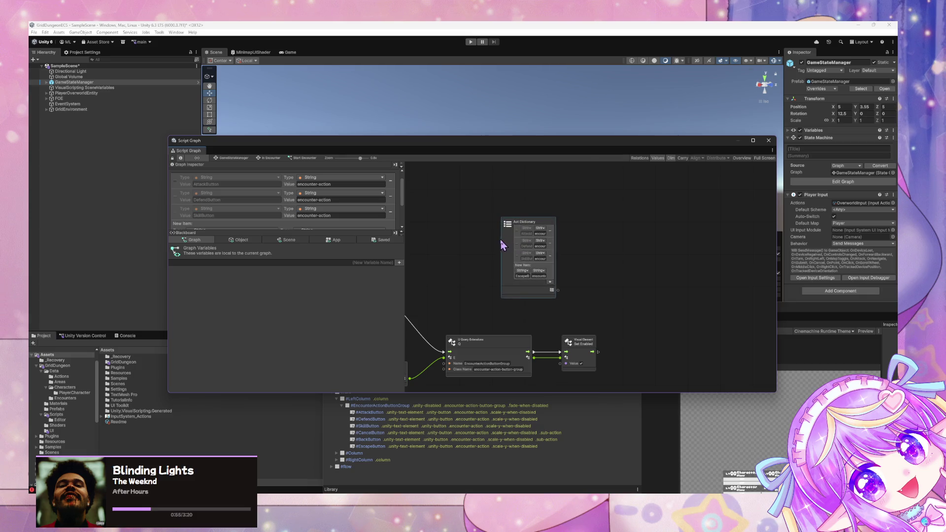
left_click(607, 333)
left_click_drag(633, 316, 591, 310)
right_click(587, 296)
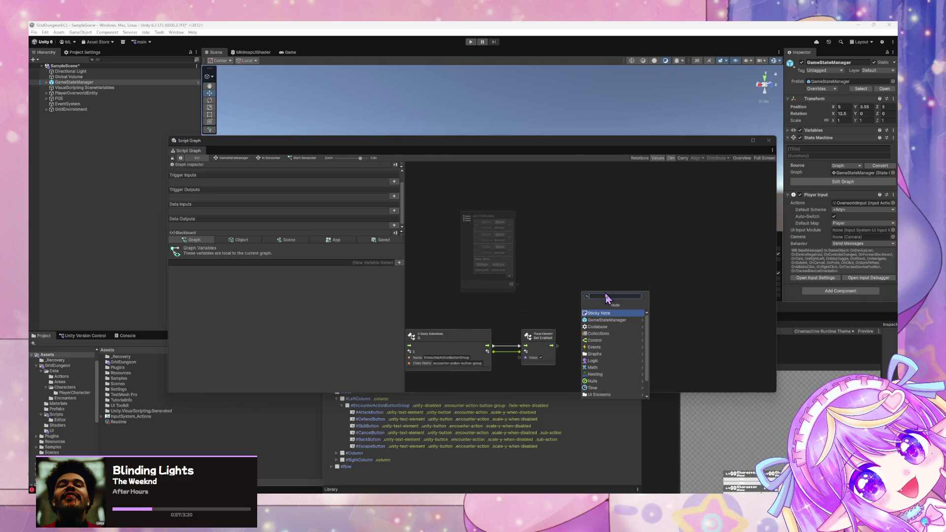
Step: Search 'for each' in the node finder, then shift two nodes right to make room
type("for each")
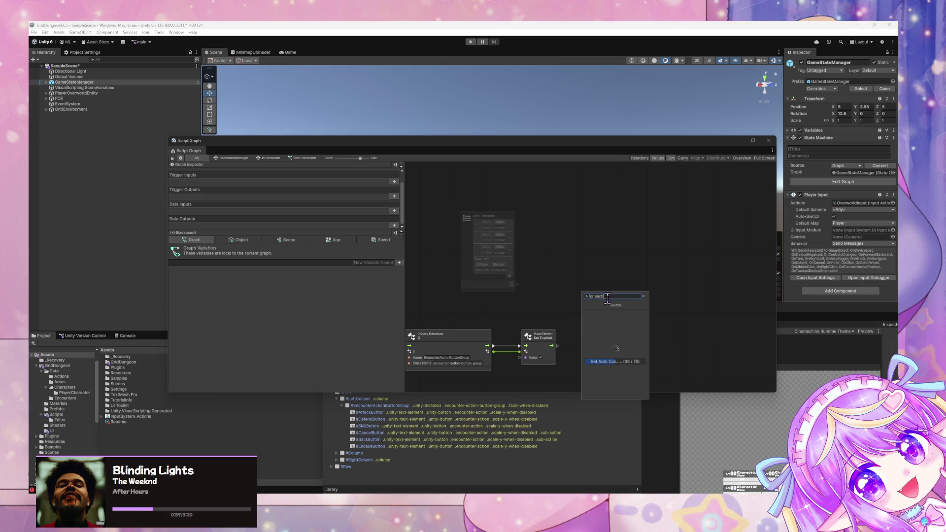
left_click(451, 303)
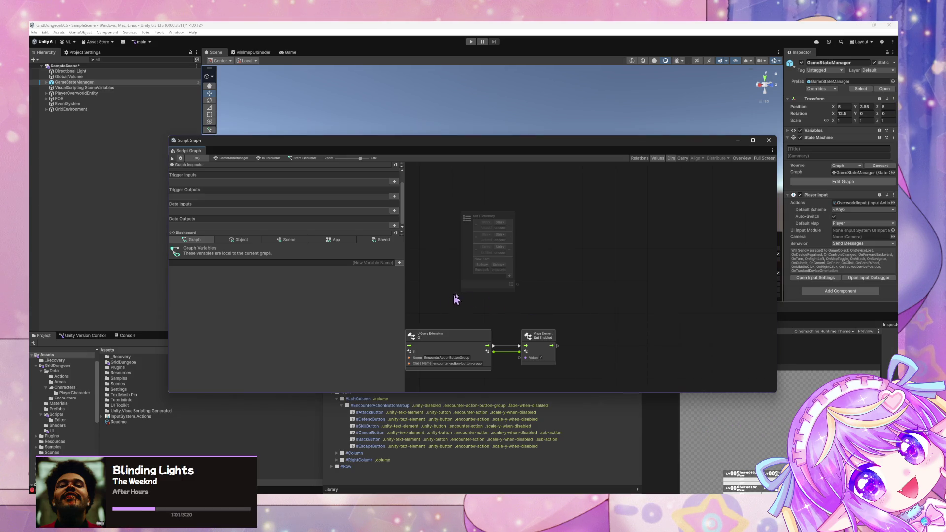
left_click_drag(454, 289, 594, 271)
scroll(640, 313, "down", 1)
mouse_move(705, 330)
left_mouse_down()
mouse_move(632, 295)
mouse_move(700, 296)
left_mouse_up()
scroll(591, 276, "up", 3)
Step: Add a For Each Loop fired by the Custom Event Trigger, in Dictionary mode, iterating the Aot Dictionary
right_click(578, 258)
left_click(598, 263)
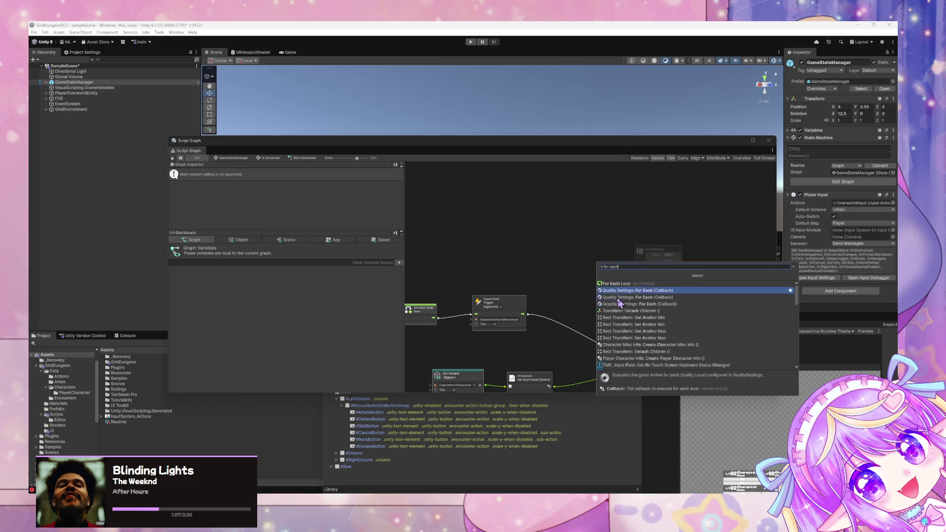
left_click(623, 284)
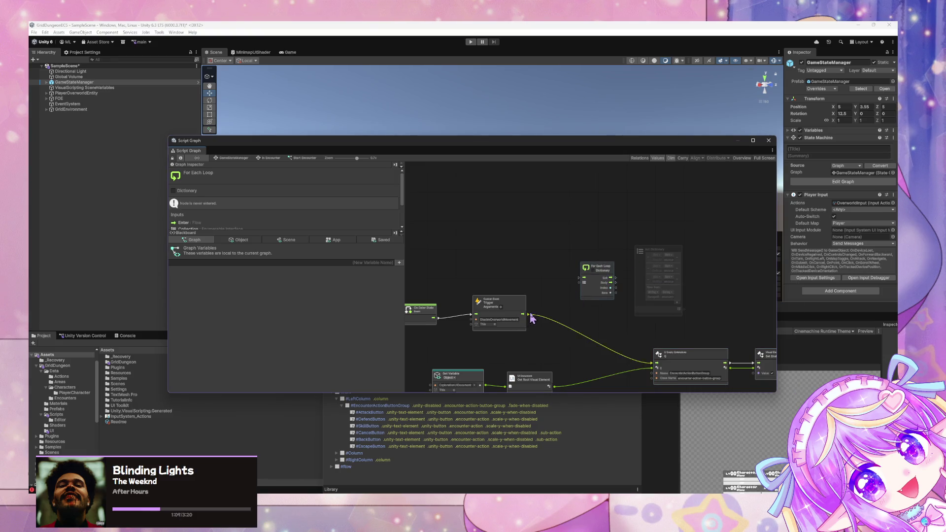
left_click_drag(530, 315, 579, 278)
mouse_move(641, 249)
left_mouse_down()
mouse_move(540, 211)
mouse_move(467, 209)
left_mouse_up()
left_click(596, 270)
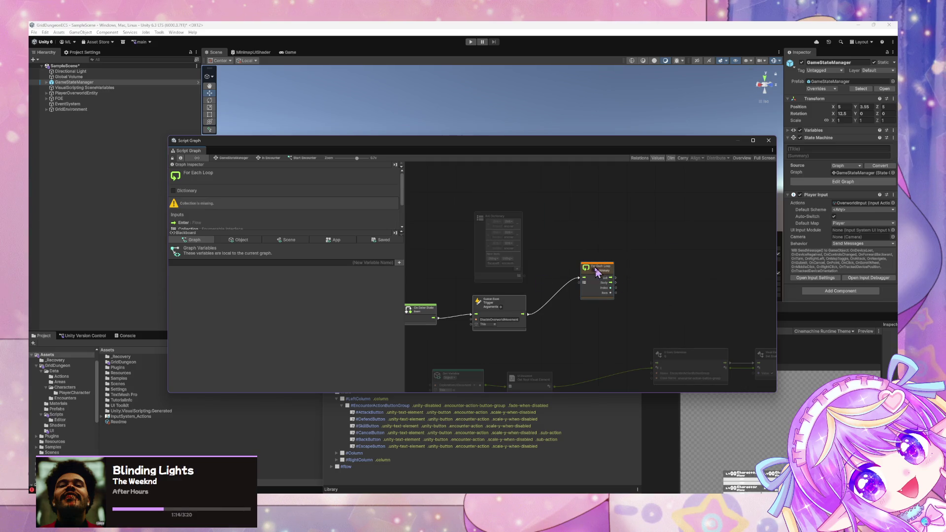
left_click(594, 270)
left_click_drag(524, 276, 580, 287)
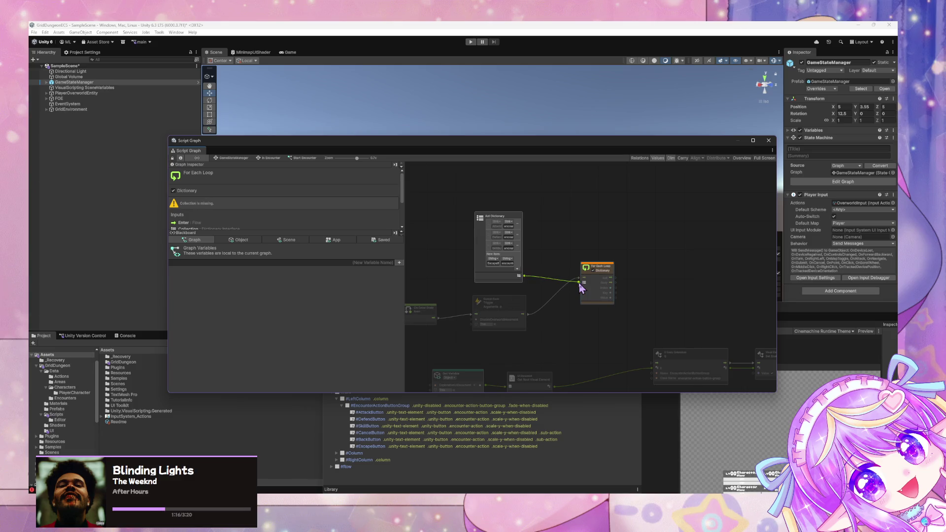
left_click_drag(687, 310, 649, 289)
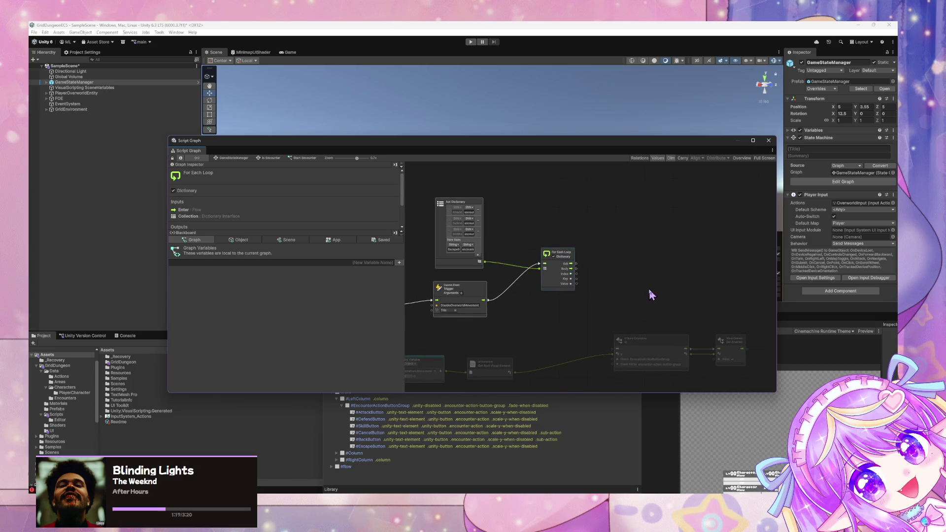
Step: Duplicate the Q query node and place the copy beside the For Each Loop
left_click(673, 340)
key("ctrl+d")
left_click_drag(603, 270, 661, 269)
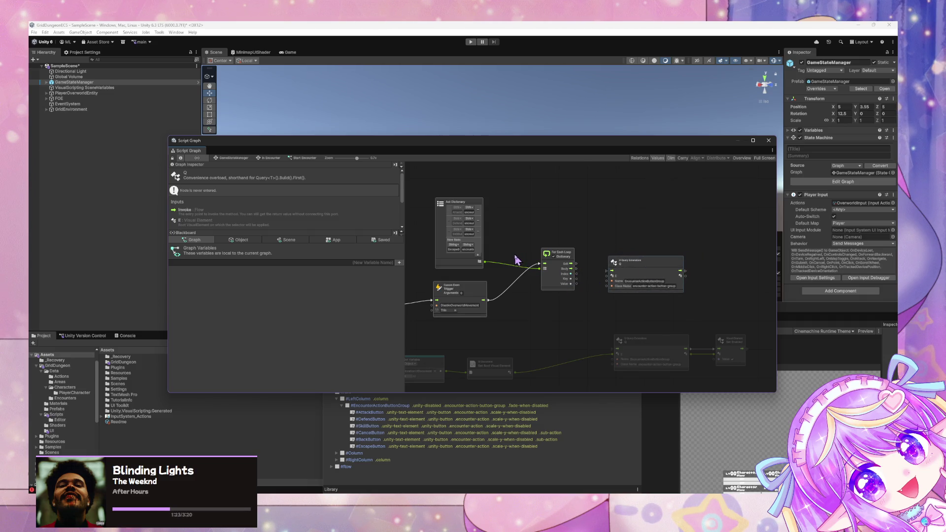
left_click_drag(635, 267, 620, 264)
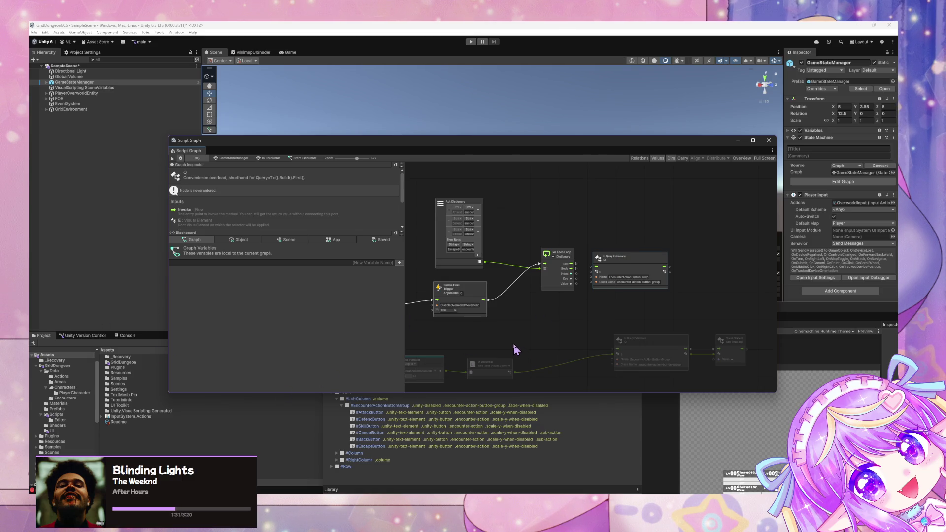
Step: Select the For Each Loop and Q query nodes together and bring up node-adding options
left_click_drag(649, 309, 547, 259)
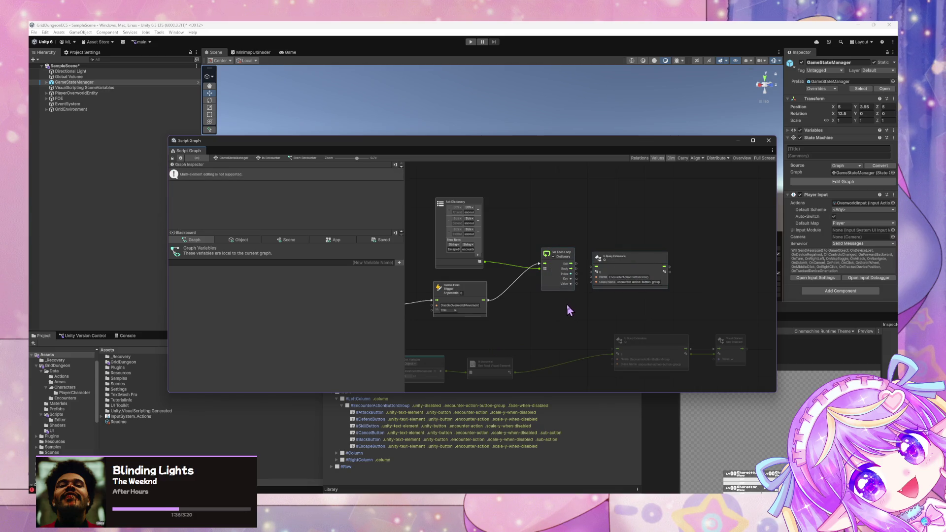
left_click(548, 309)
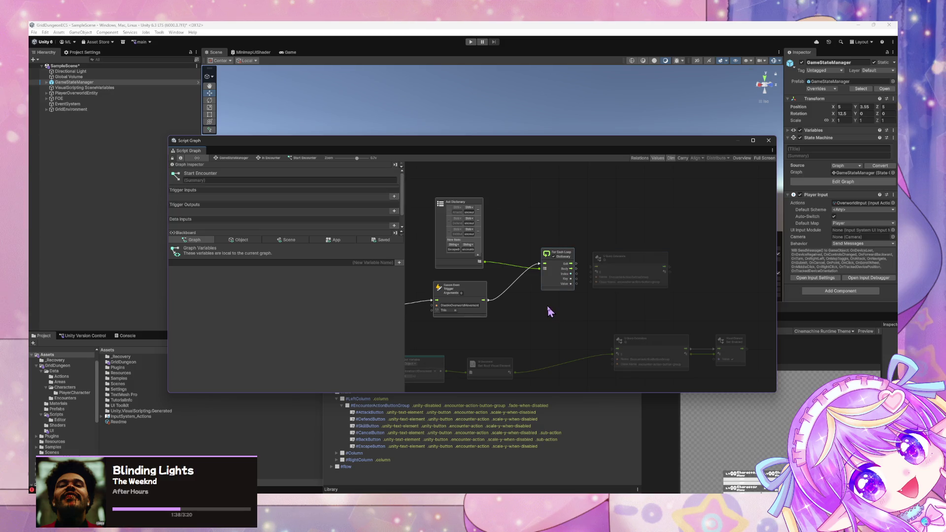
left_click(551, 288)
mouse_move(625, 309)
left_mouse_down()
mouse_move(591, 276)
mouse_move(567, 271)
left_mouse_up()
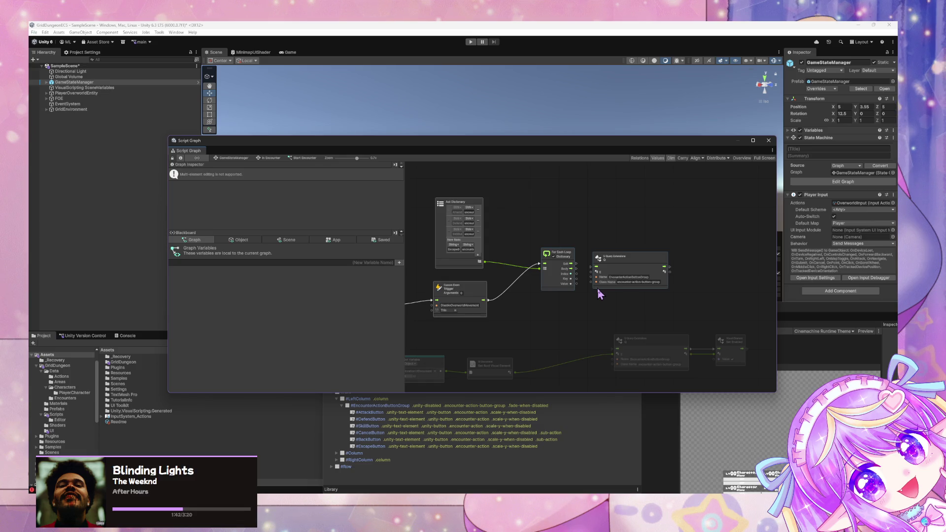
right_click(569, 304)
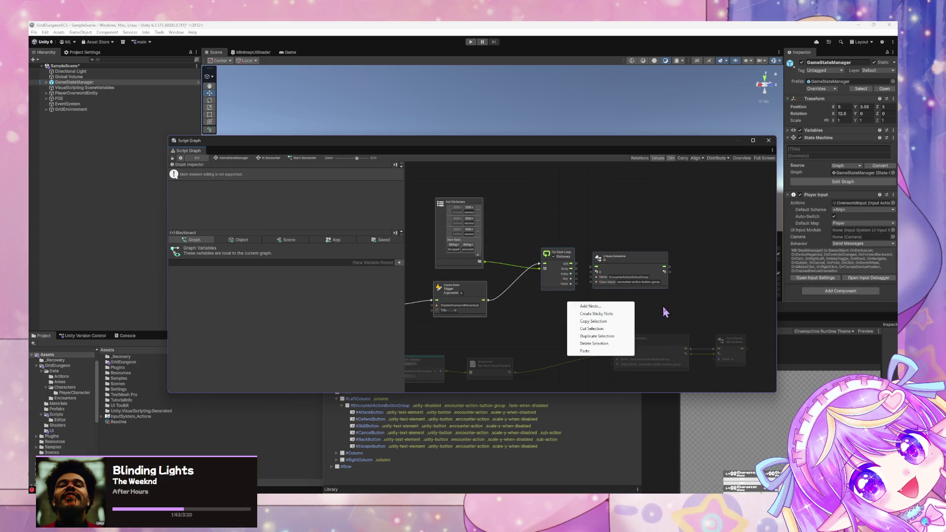
right_click(642, 312)
Step: Search 'qu' and compare the descriptions of the Query (E, Name, Classes) overloads
type("q")
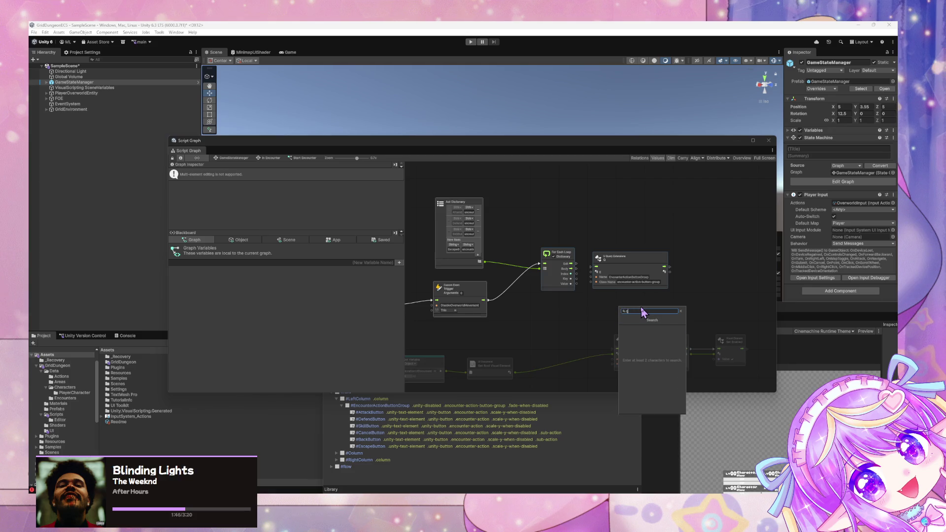
type("u")
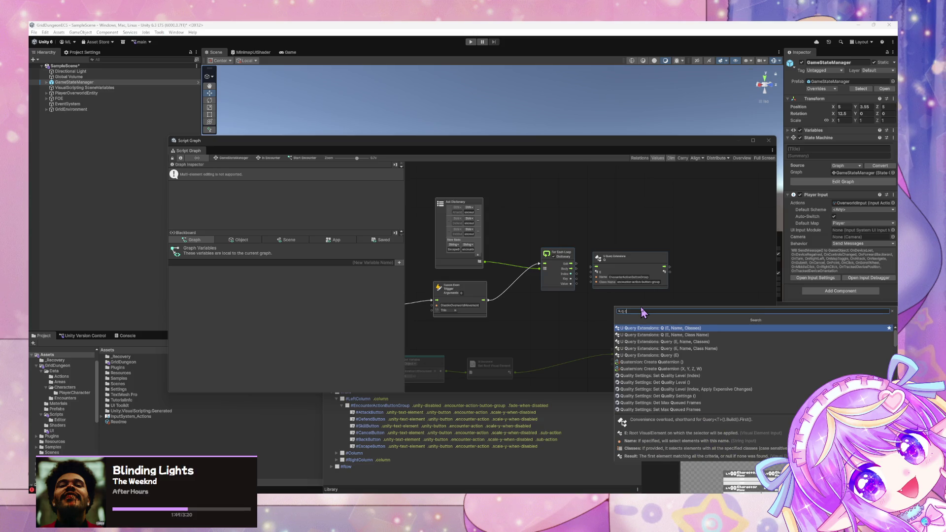
key("Down")
key("Down")
key("Up")
key("Down")
key("Down")
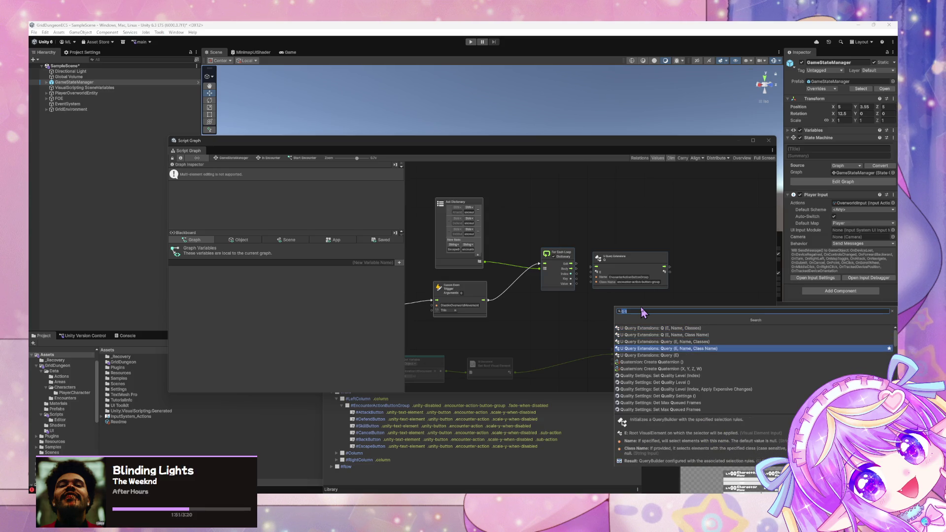
key("Up")
key("Down")
key("Up")
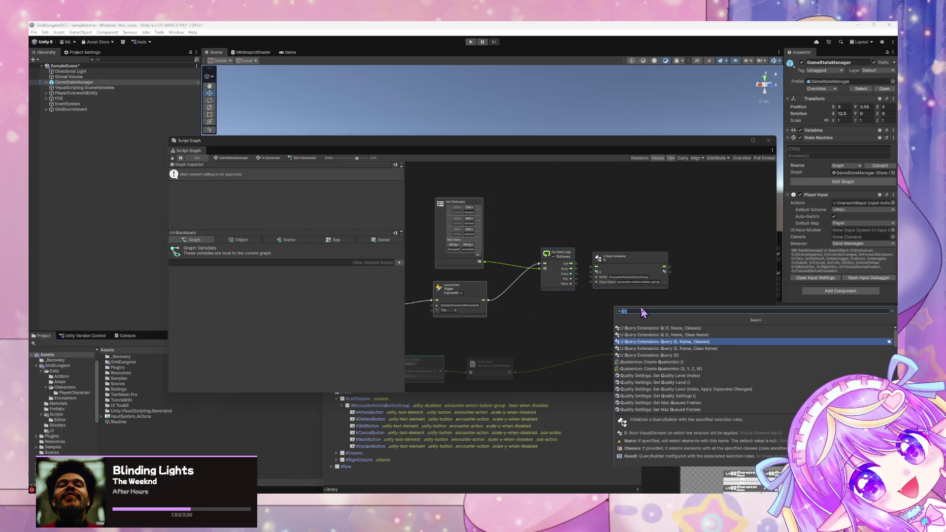
key("Up")
key("Down")
key("Down")
key("Up")
Step: Add the Query (E) node, then delete it and reselect the existing Q query node
key("Down")
key("Down")
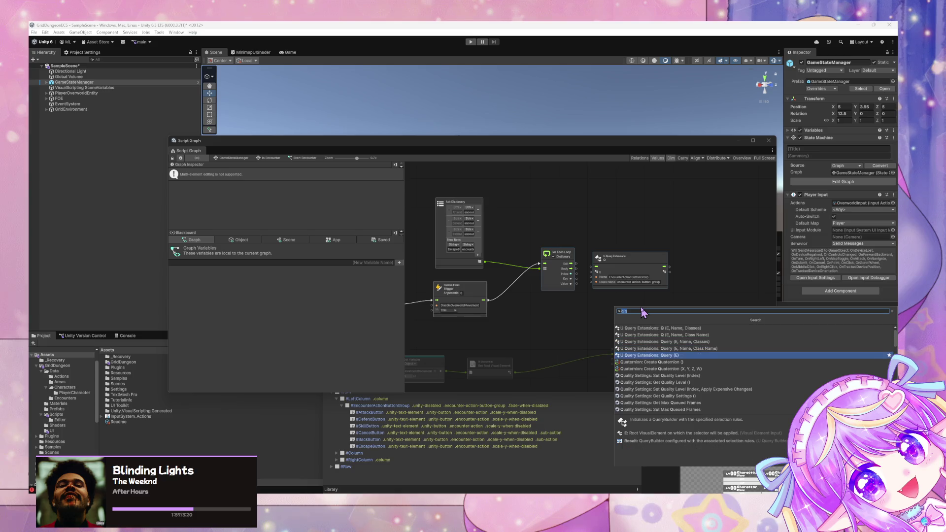
key("Up")
key("Up")
key("Up")
key("Up")
key("Down")
key("Down")
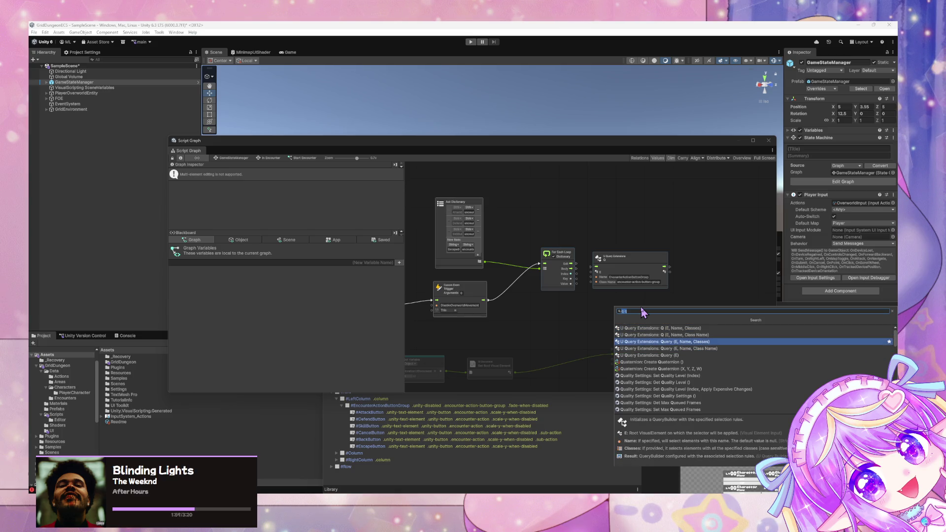
key("Down")
key("Down")
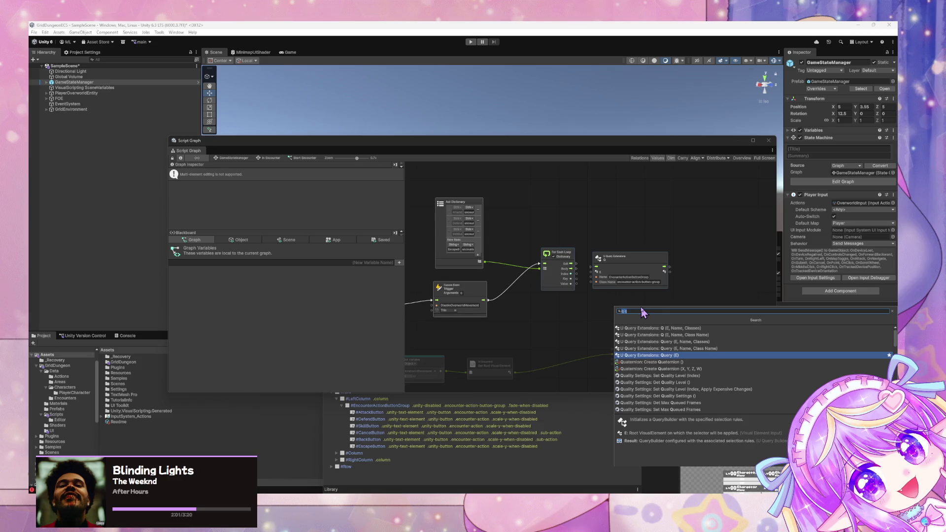
key("Return")
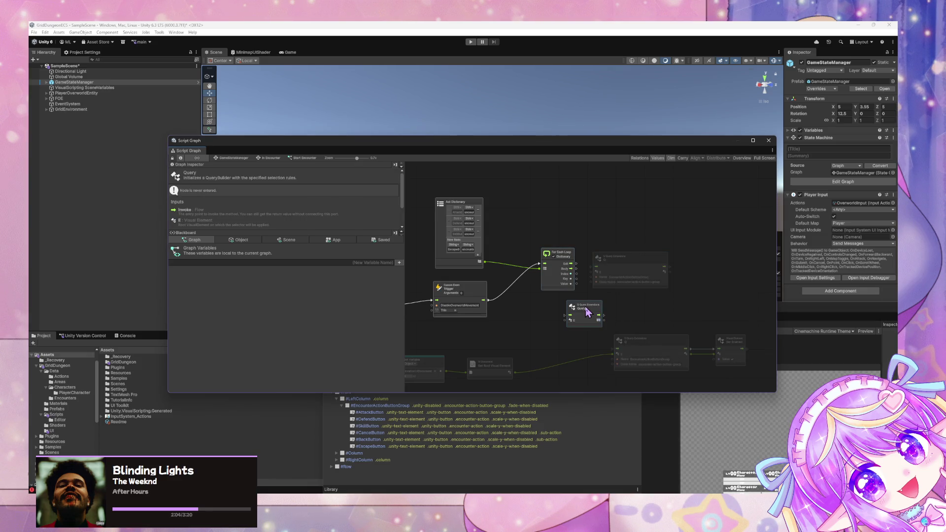
key("Delete")
left_click(598, 268)
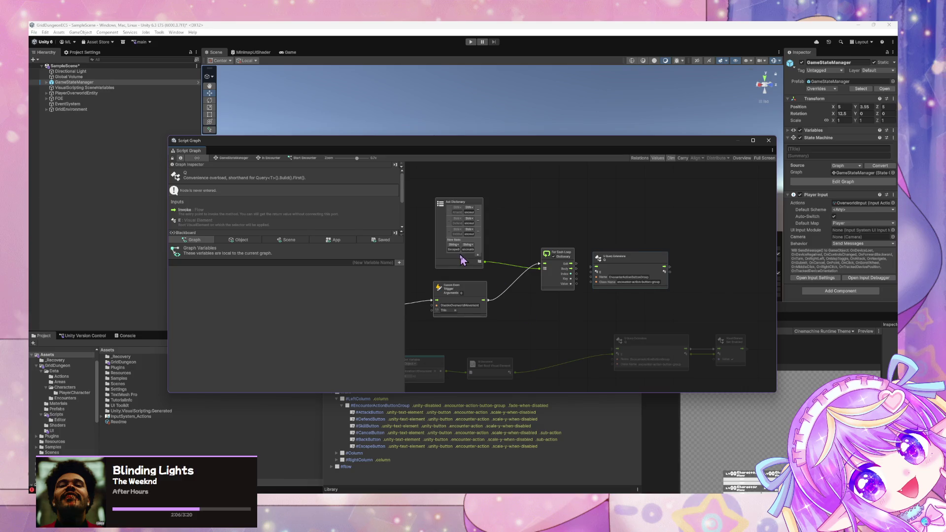
Step: Lift the Q query and For Each Loop nodes slightly higher in the graph
mouse_move(464, 260)
left_mouse_down()
mouse_move(530, 276)
mouse_move(509, 271)
left_mouse_up()
left_click(504, 273)
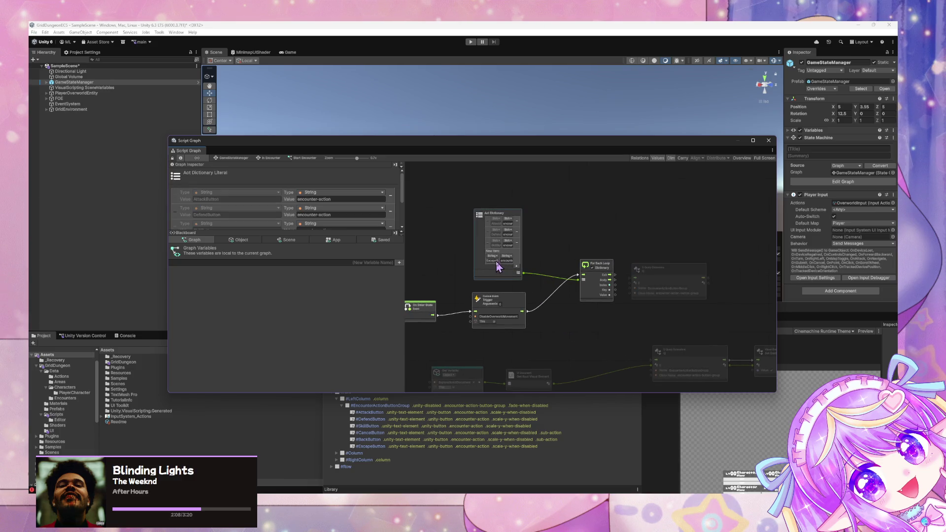
left_click(564, 300)
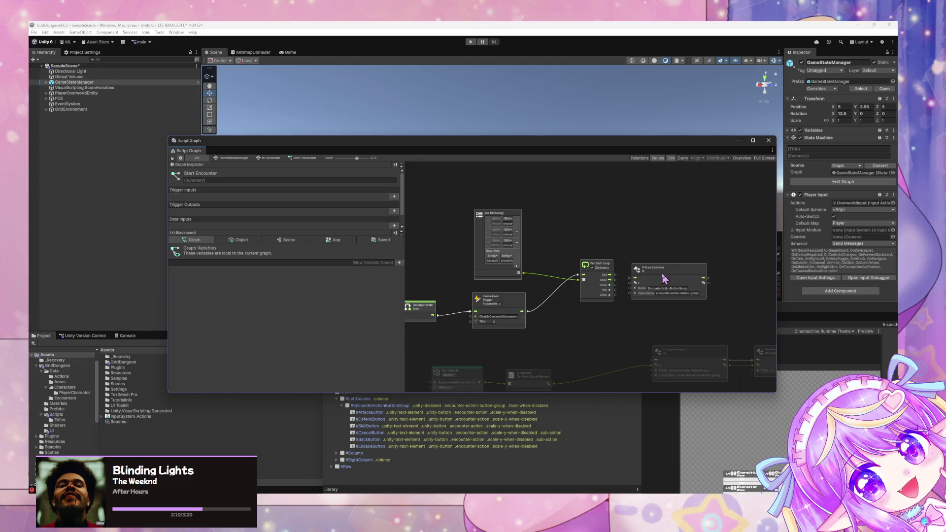
left_click_drag(656, 273, 660, 247)
left_click_drag(596, 264, 589, 237)
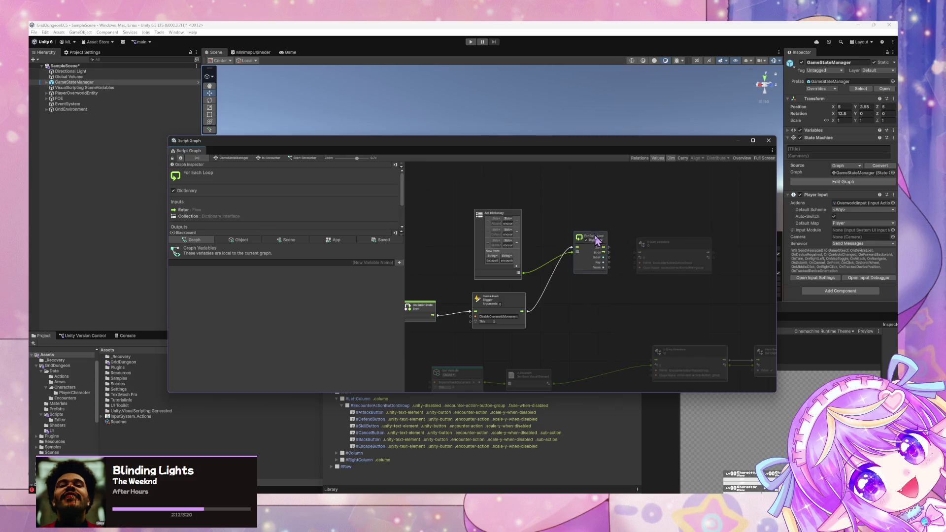
mouse_move(559, 309)
left_mouse_down()
mouse_move(603, 309)
mouse_move(556, 284)
left_mouse_up()
Step: Nudge the lower Q query node and the Set Enabled node down for a tidier layout
left_click(470, 310)
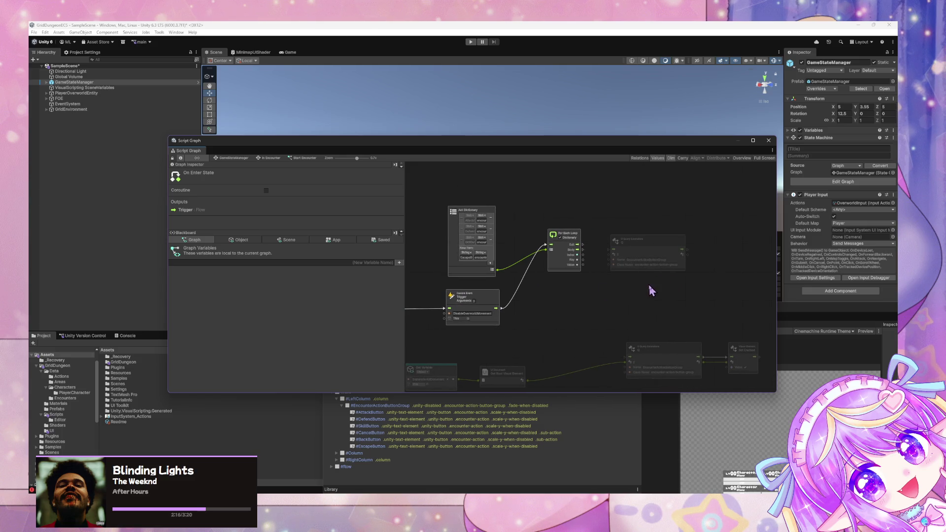
left_click_drag(651, 291, 611, 239)
left_click(611, 313)
left_click_drag(611, 312, 616, 320)
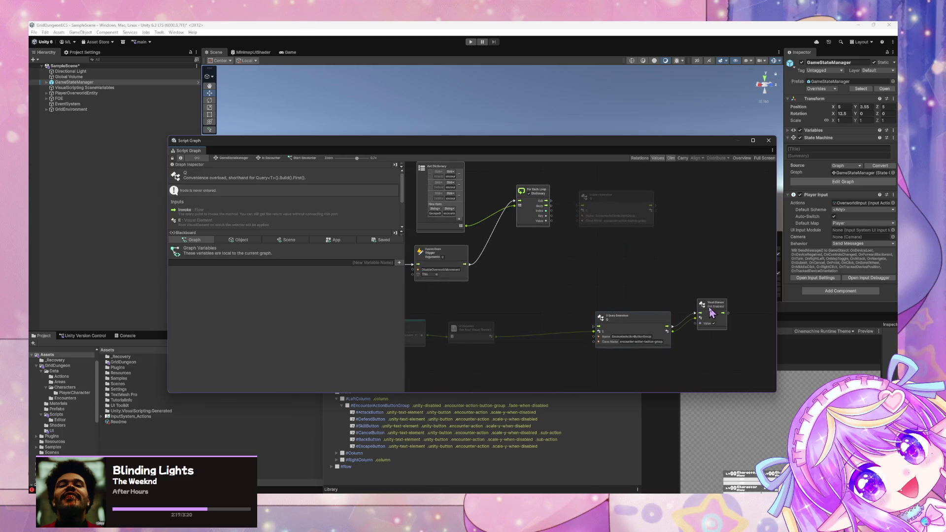
left_click_drag(711, 313, 716, 327)
scroll(602, 296, "up", 2)
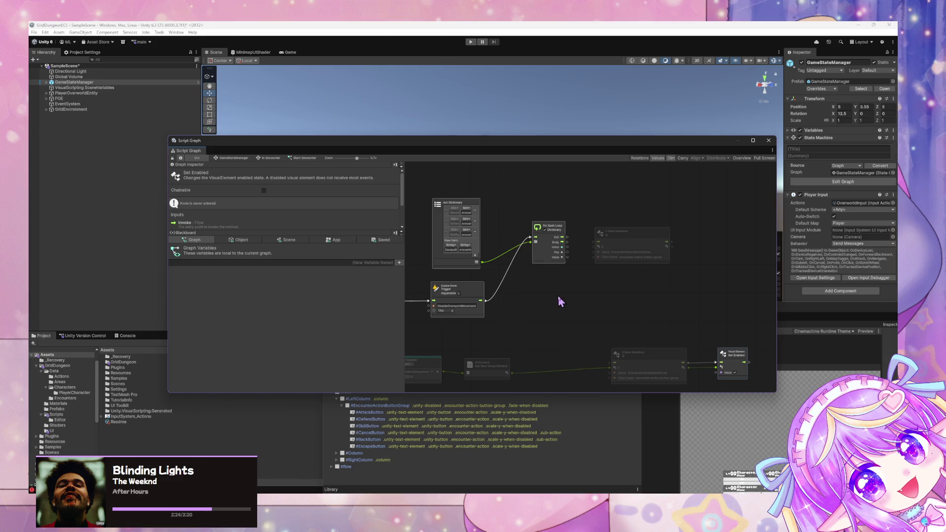
Step: Wire Get Root Visual Element's output into the upper Q node's E input
left_click_drag(552, 233, 552, 239)
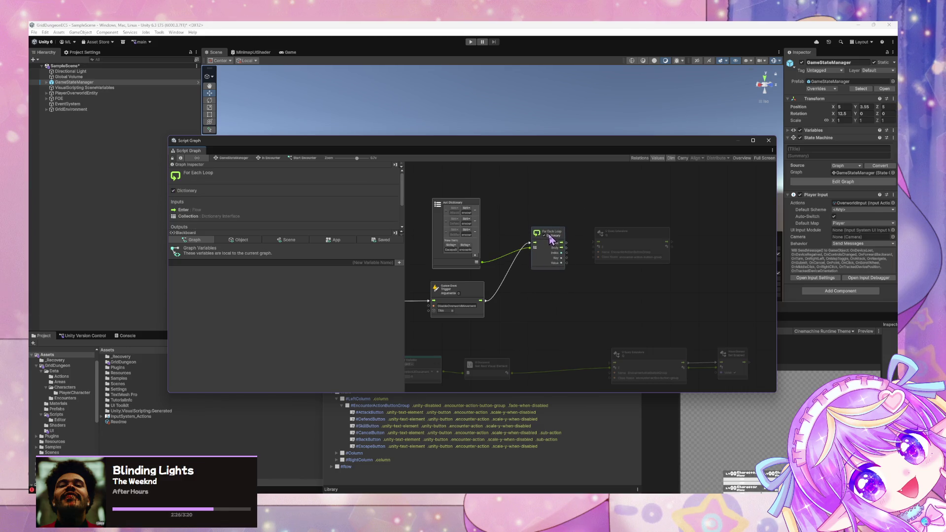
mouse_move(520, 345)
left_mouse_down()
mouse_move(577, 348)
mouse_move(560, 384)
mouse_move(449, 392)
left_mouse_up()
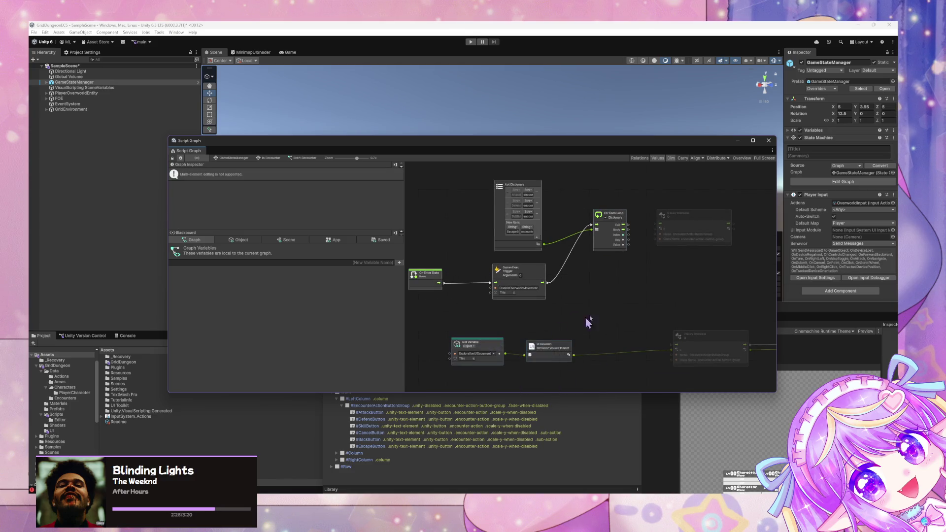
left_click(588, 323)
left_click_drag(588, 280, 572, 312)
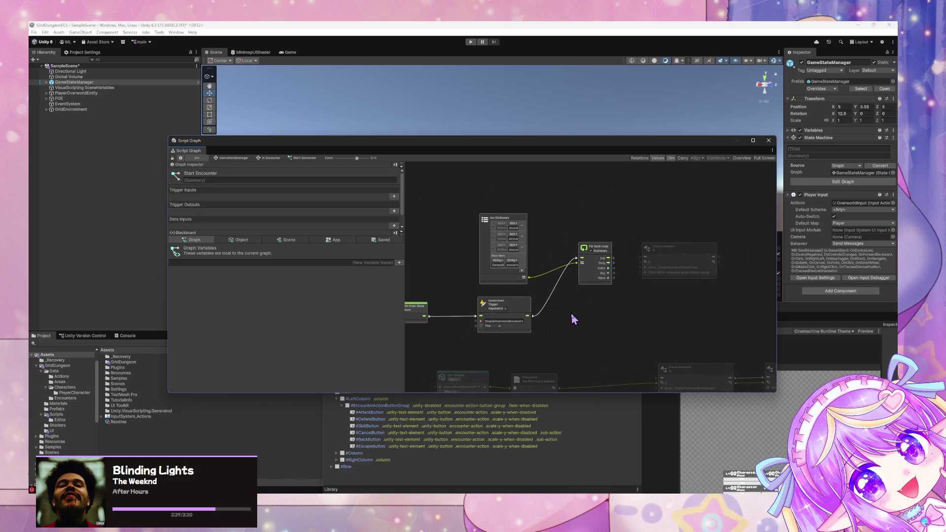
left_click(642, 276)
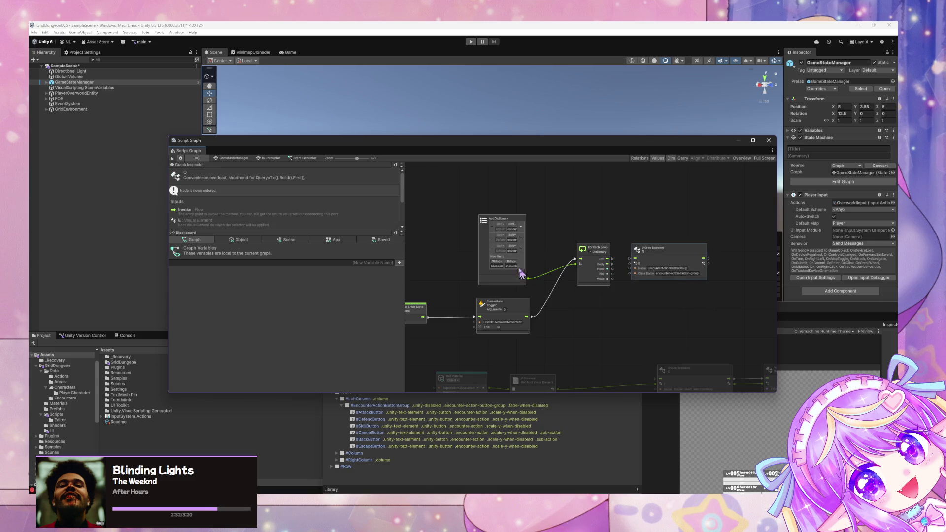
left_click_drag(556, 371, 630, 250)
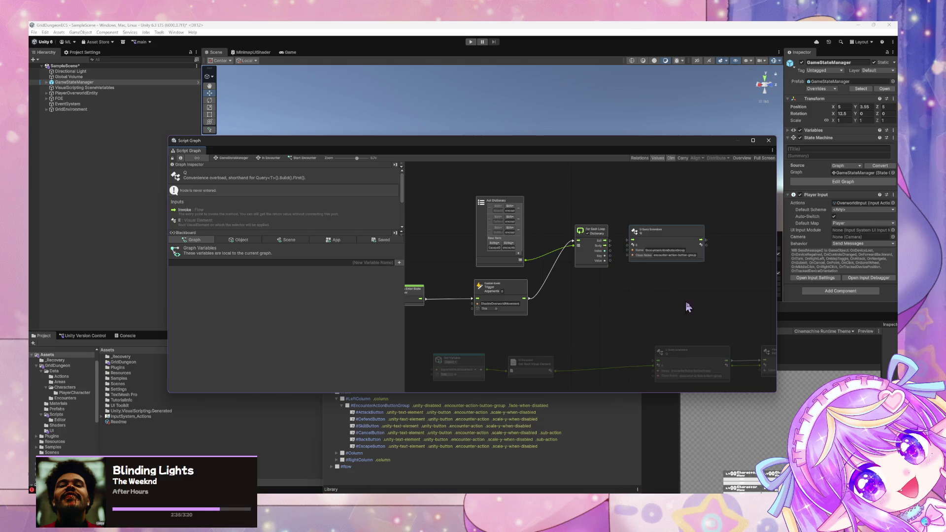
mouse_move(689, 307)
left_mouse_down()
mouse_move(619, 289)
mouse_move(674, 309)
mouse_move(664, 303)
left_mouse_up()
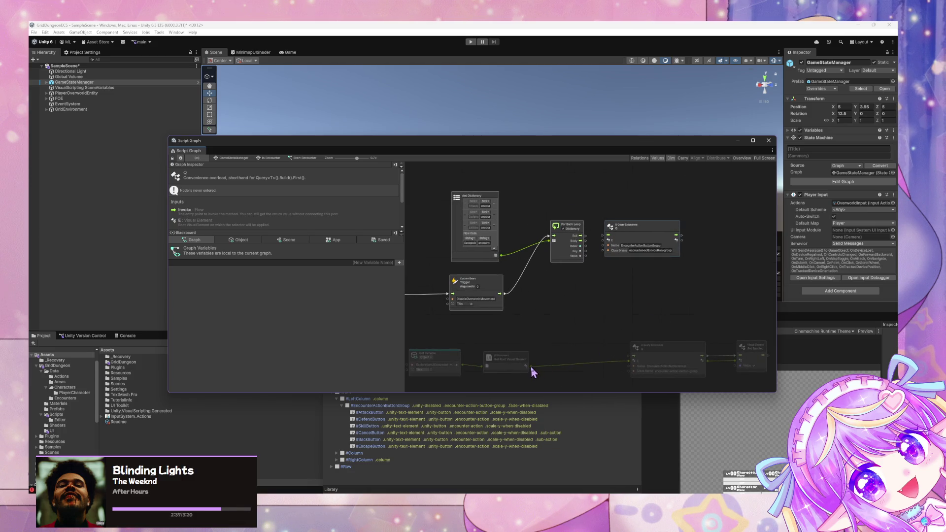
mouse_move(531, 367)
left_mouse_down()
mouse_move(599, 250)
mouse_move(647, 233)
left_mouse_up()
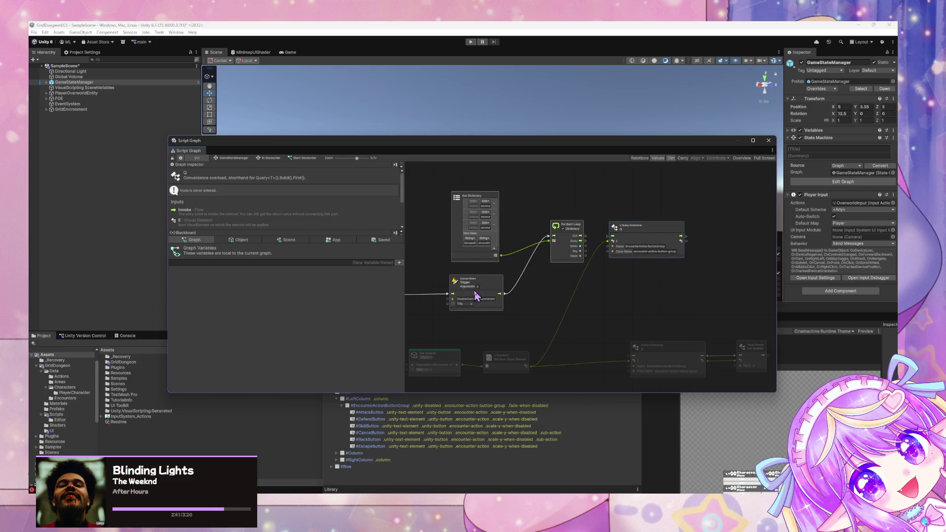
Step: Connect the loop's Value to the Q node's Name, then raise the UI Builder window
left_click(87, 347)
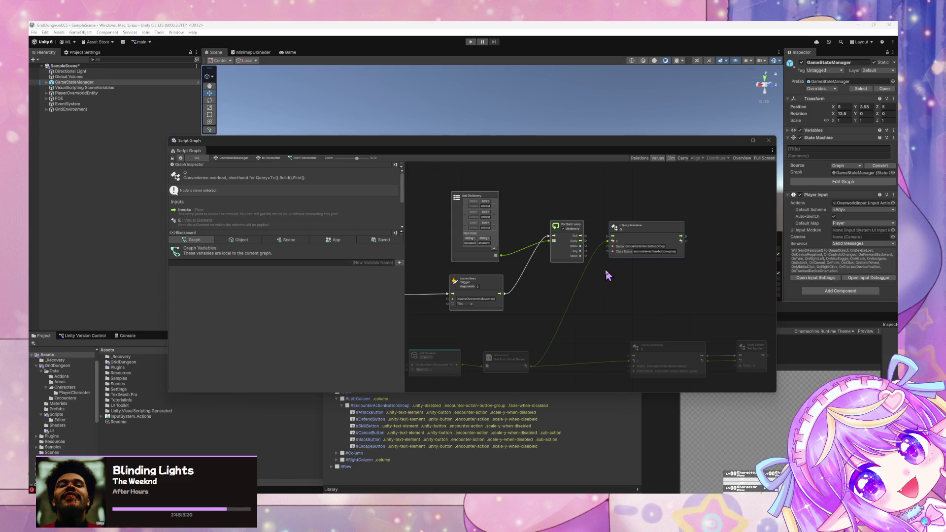
left_click_drag(586, 256, 610, 251)
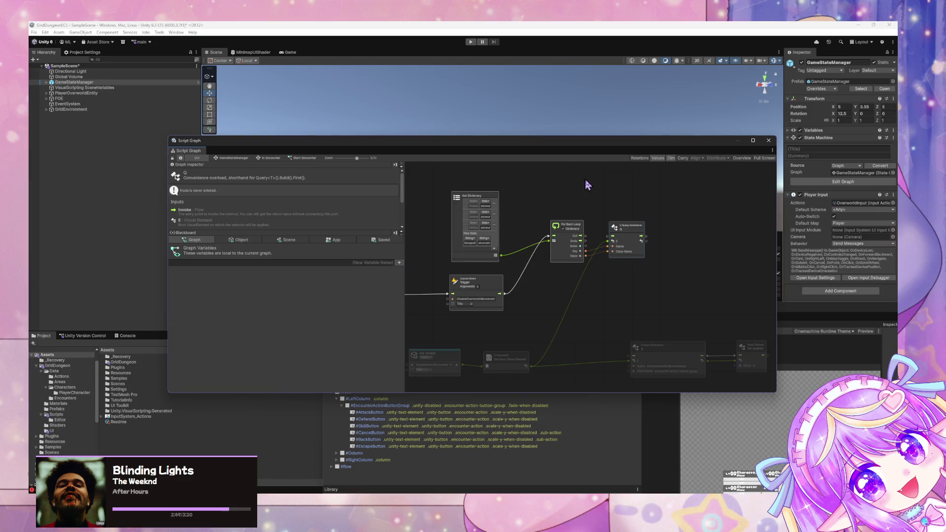
left_click(715, 389)
left_click_drag(623, 312, 532, 186)
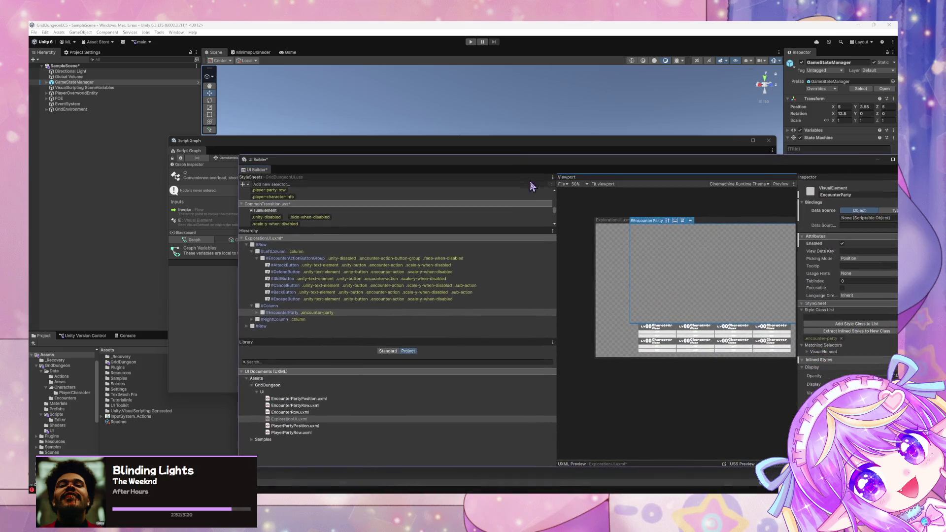
Step: Select the #AttackButton and #DefendButton elements in the UI Builder Hierarchy
left_click(295, 265)
left_click(297, 299, "shift")
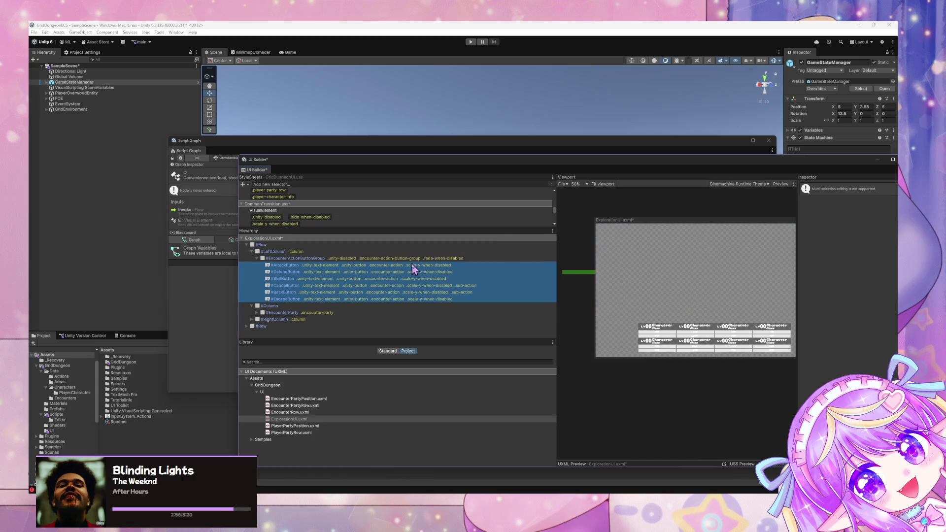
left_click(429, 265)
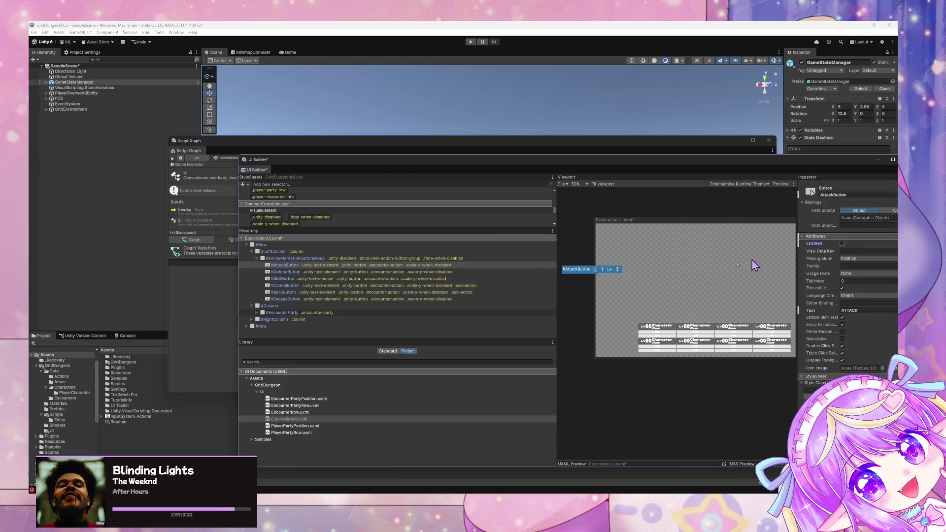
key("Down")
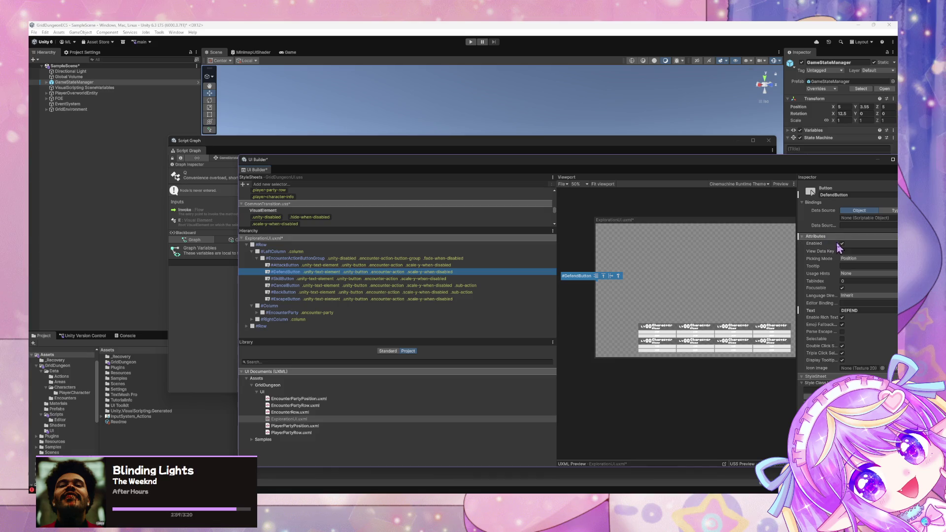
Step: Inspect Skill, Cancel, Back and Escape buttons, untick EscapeButton's Enabled, and lower UI Builder
left_click(485, 278)
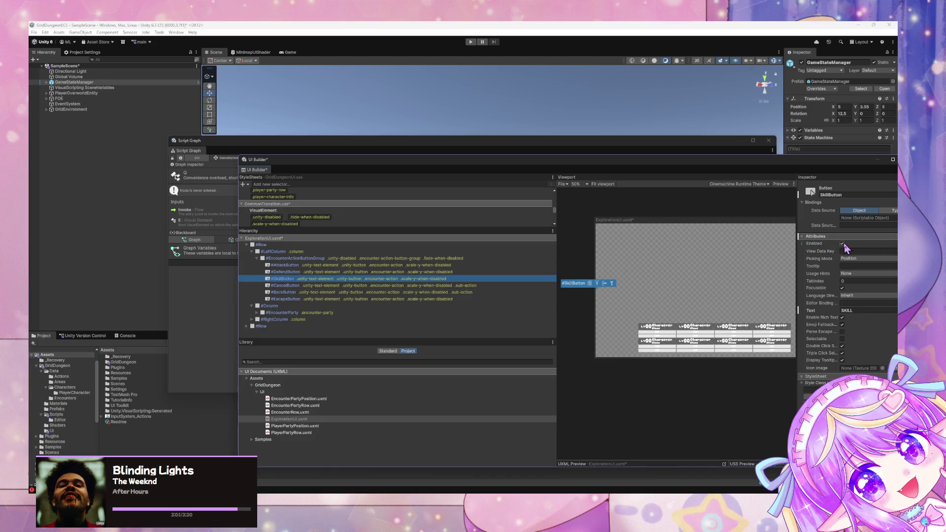
left_click(498, 291)
key("Up")
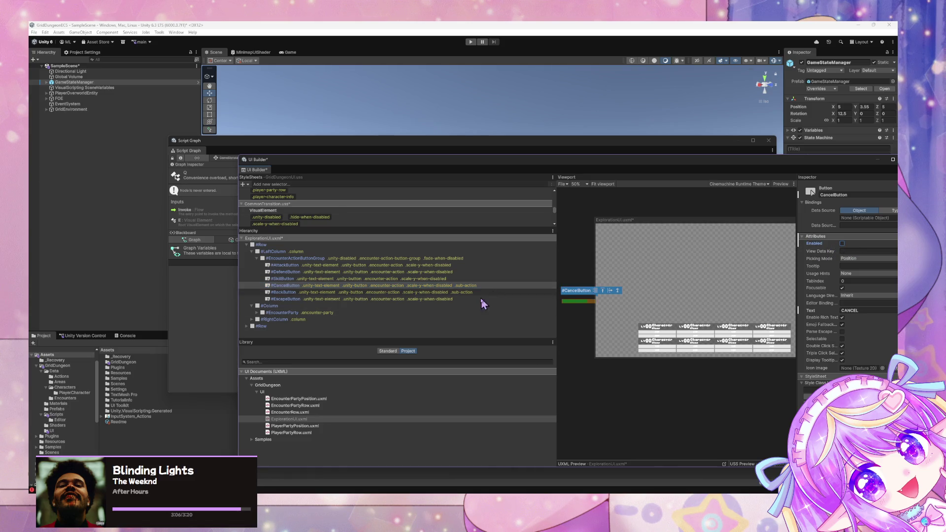
left_click(483, 292)
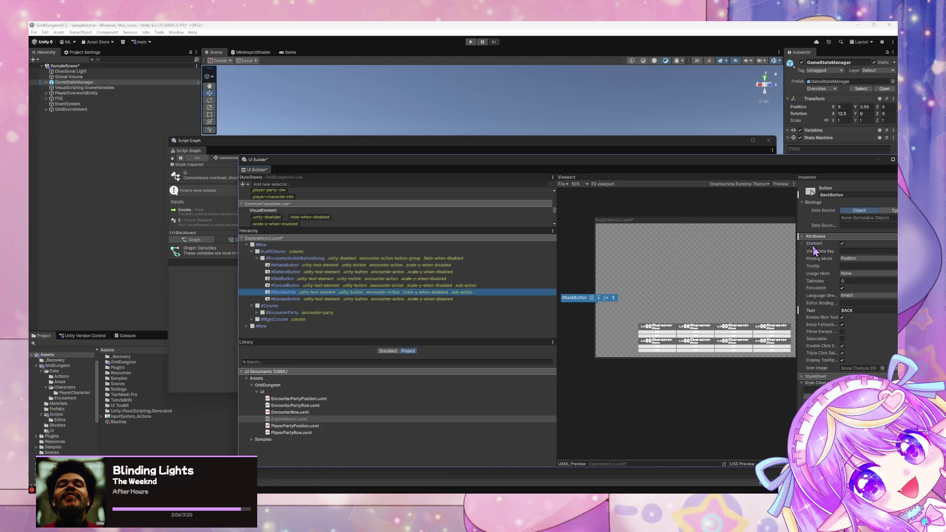
left_click(425, 299)
left_click(842, 244)
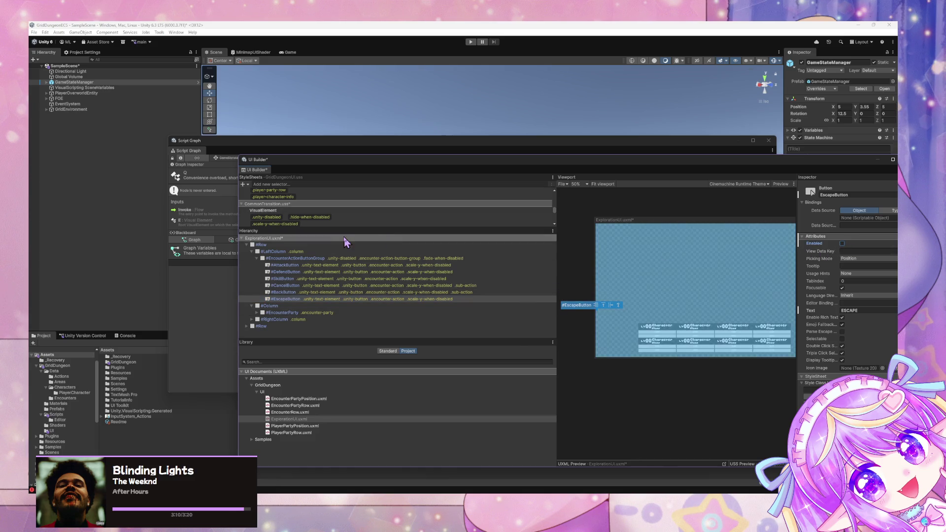
left_click_drag(490, 157, 517, 270)
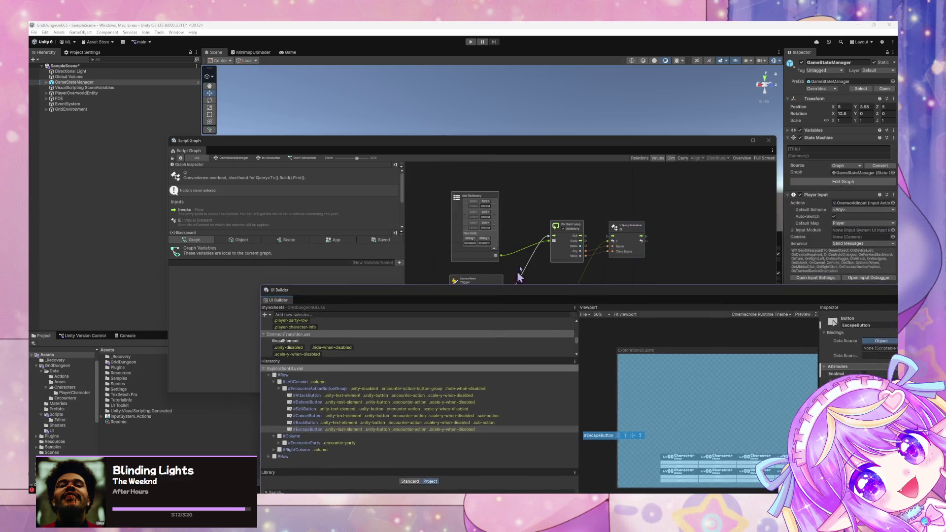
Step: Rearrange the For Each Loop, Aot Dictionary and Query nodes, then wire the loop Body into Query
left_click_drag(543, 196, 495, 194)
left_click(517, 229)
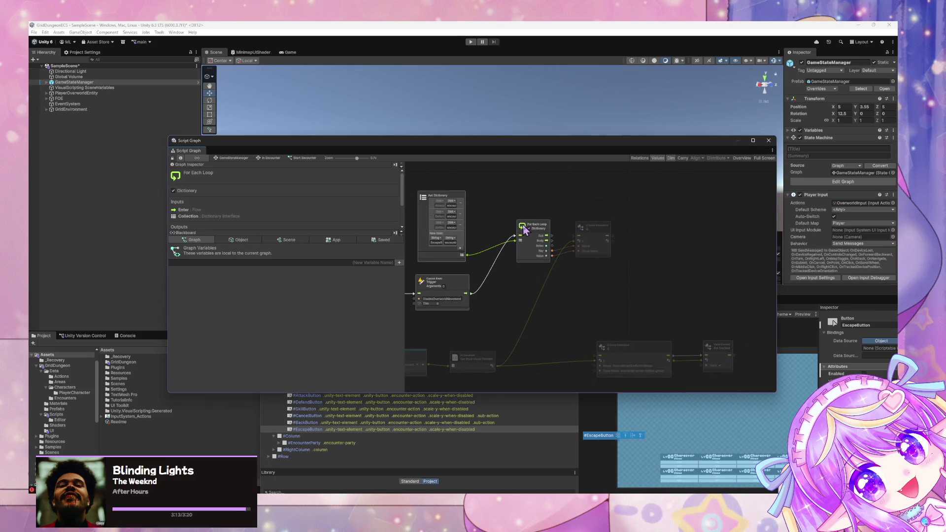
left_click_drag(518, 231, 511, 232)
left_click_drag(462, 198, 457, 190)
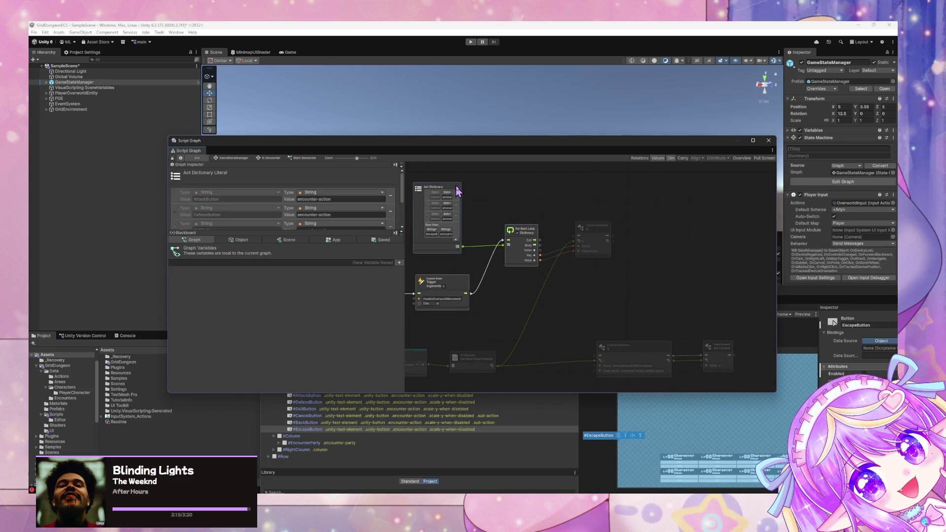
left_click_drag(597, 227, 603, 231)
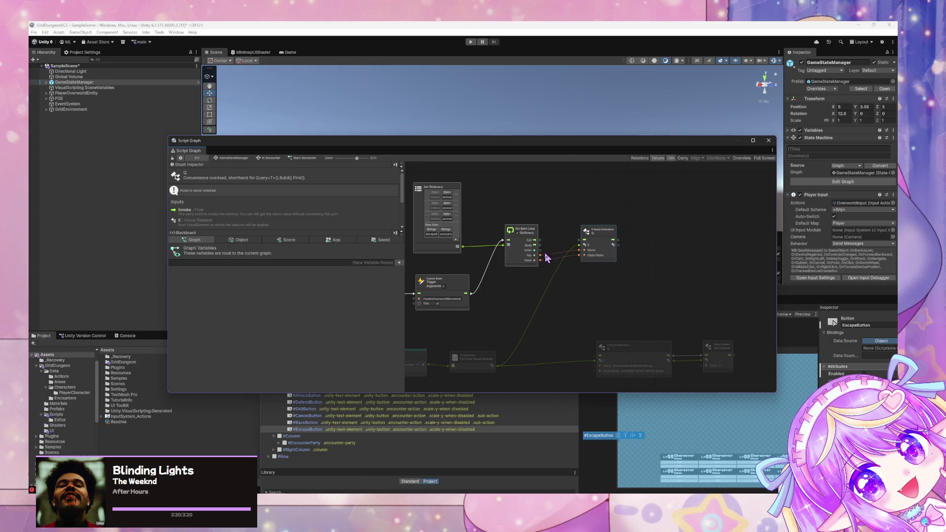
left_click_drag(540, 245, 607, 243)
Step: Duplicate the Set Enabled node, place the copy right of Query, and nudge the lower Query Extensions node
left_click(714, 348)
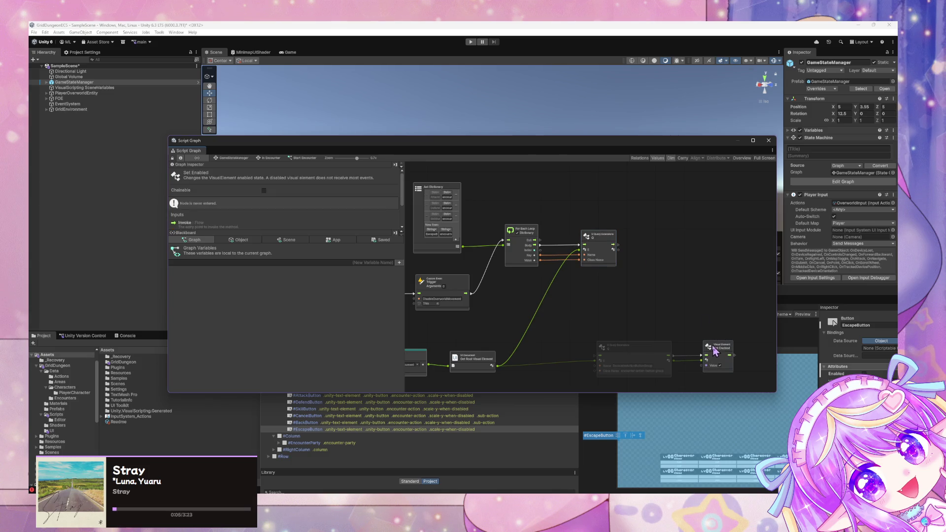
key("ctrl+d")
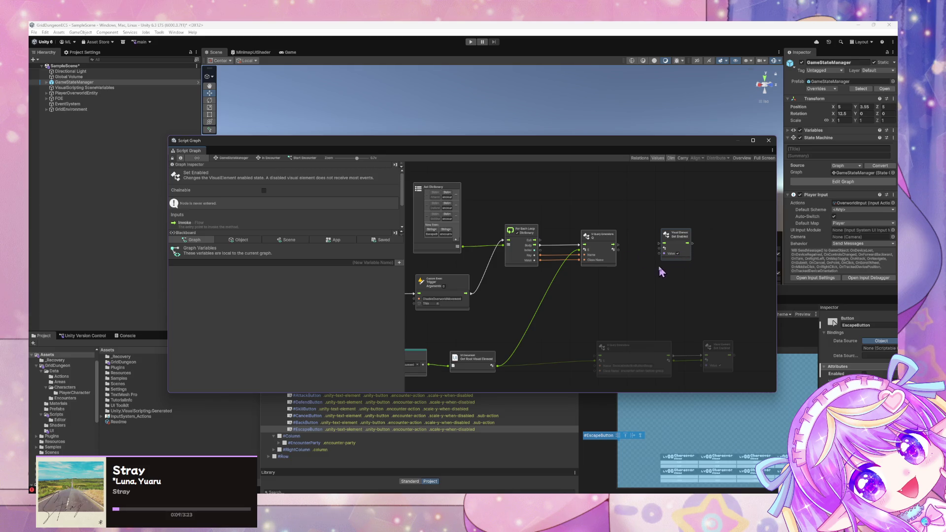
left_click_drag(674, 261, 690, 263)
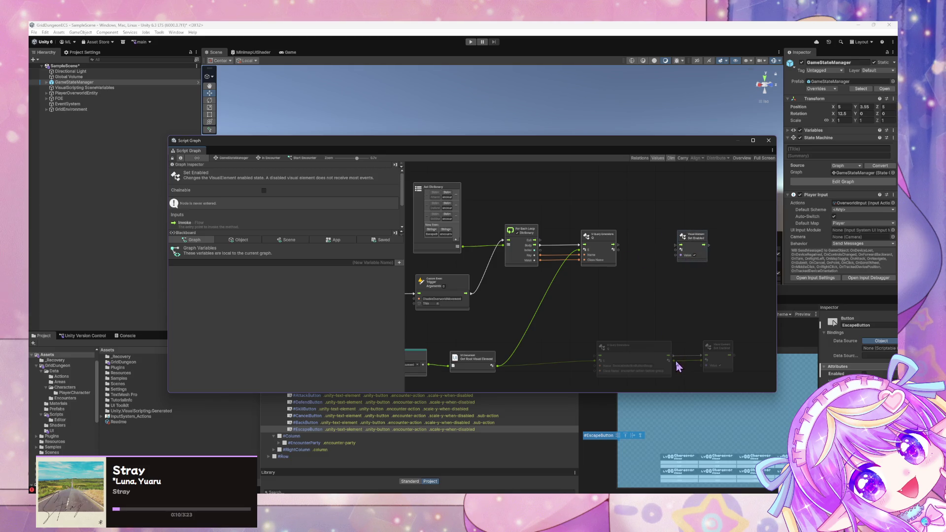
left_click(661, 355)
left_click_drag(660, 355, 655, 358)
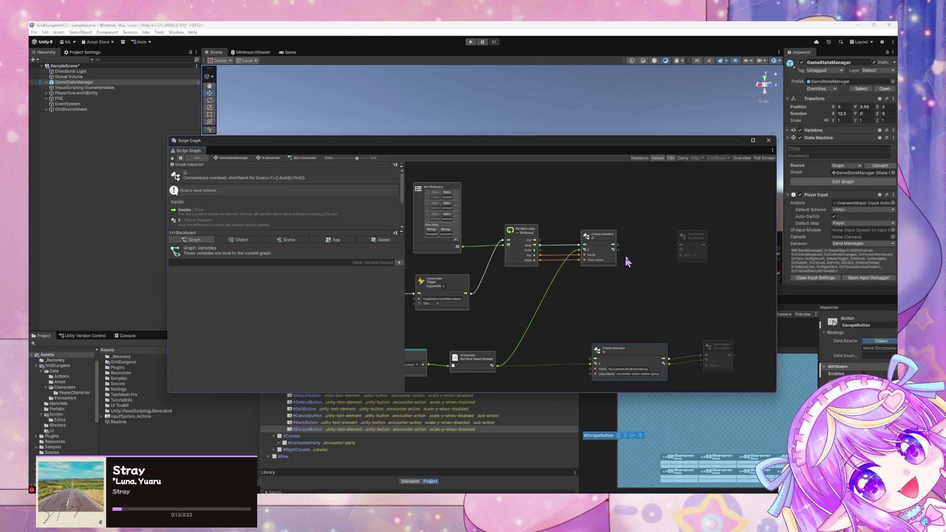
Step: Add a Null Check node to the graph via the node search
right_click(648, 256)
left_click(650, 257)
type("null check")
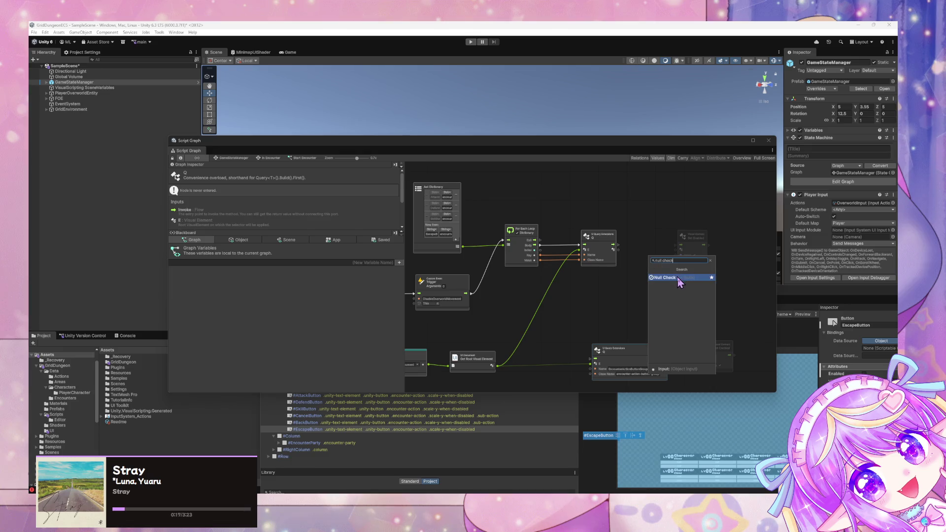
left_click(682, 277)
Step: Connect the Query output to the Null Check input and to Set Enabled's Target port
mouse_move(613, 244)
left_mouse_down()
mouse_move(640, 260)
mouse_move(649, 242)
mouse_move(698, 238)
mouse_move(689, 254)
left_mouse_up()
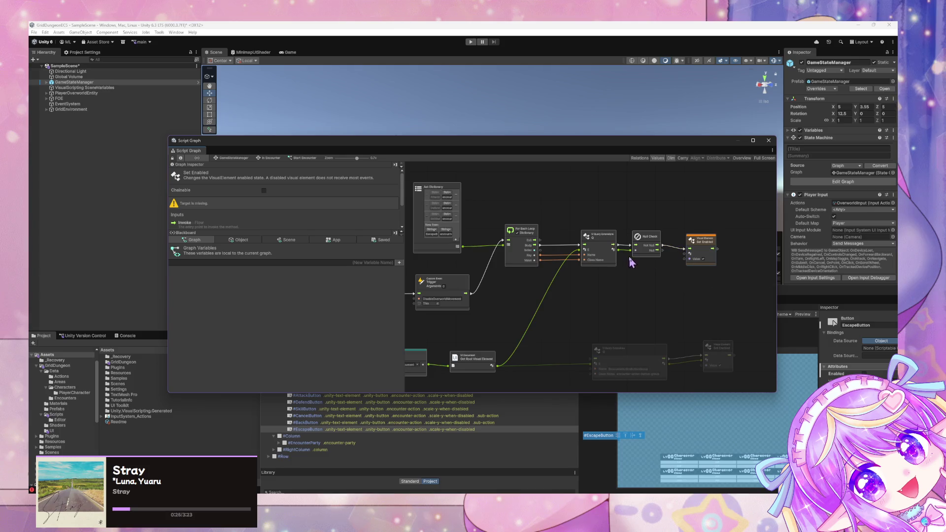
left_click_drag(616, 250, 689, 253)
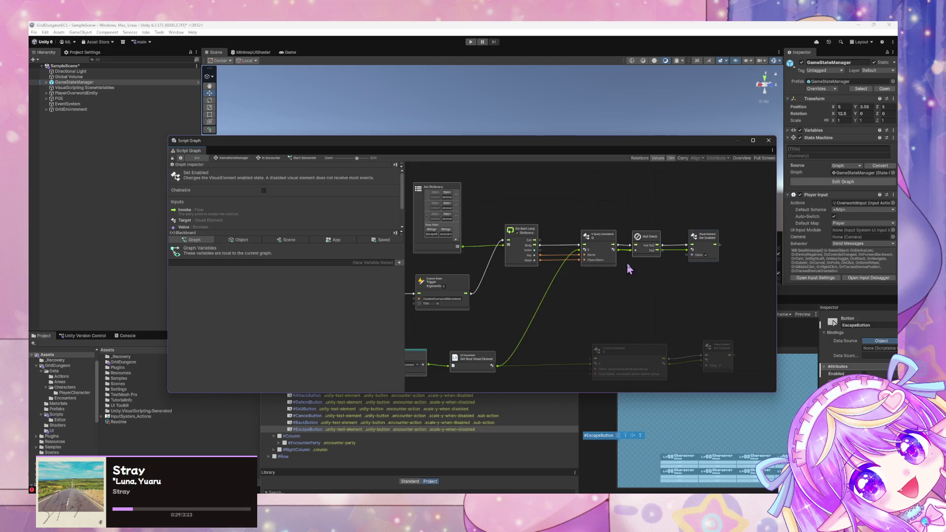
mouse_move(631, 269)
left_mouse_down()
mouse_move(649, 271)
mouse_move(625, 258)
left_mouse_up()
scroll(624, 257, "down", 4)
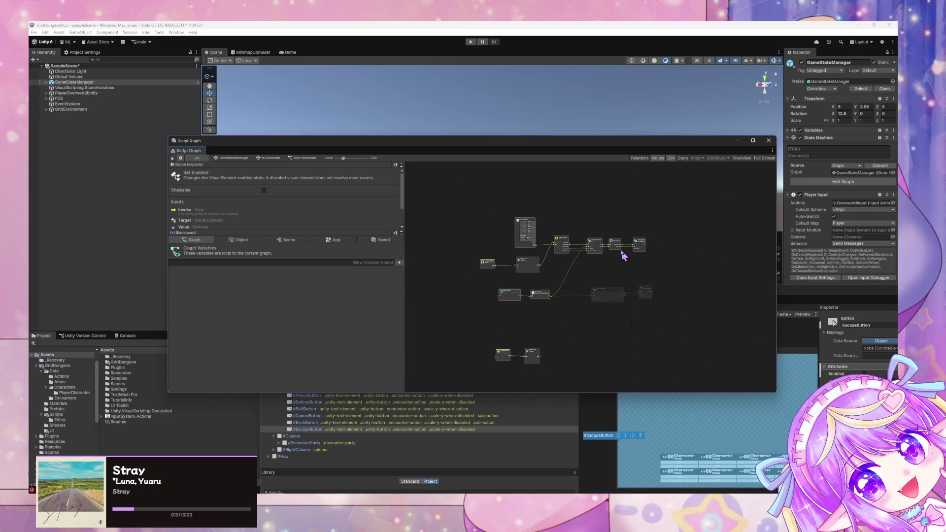
scroll(624, 256, "up", 2)
scroll(624, 256, "up", 2)
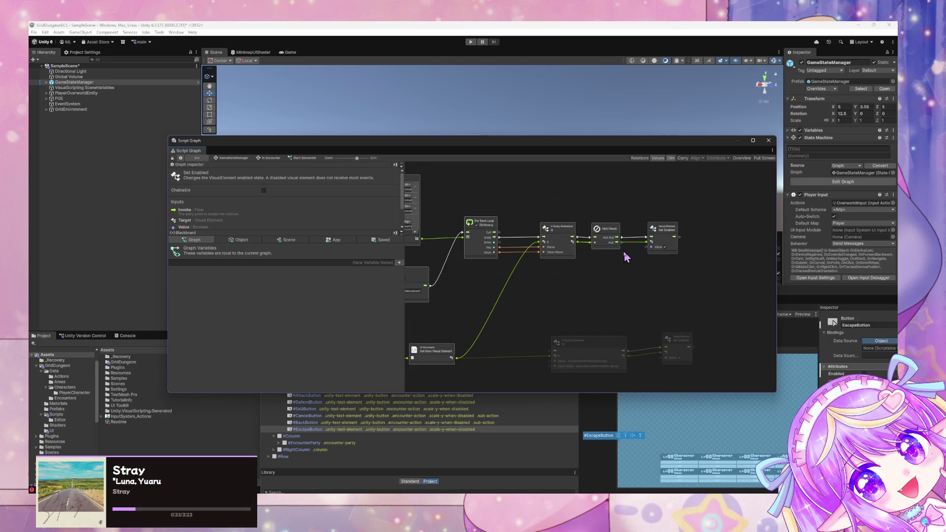
scroll(577, 253, "down", 2)
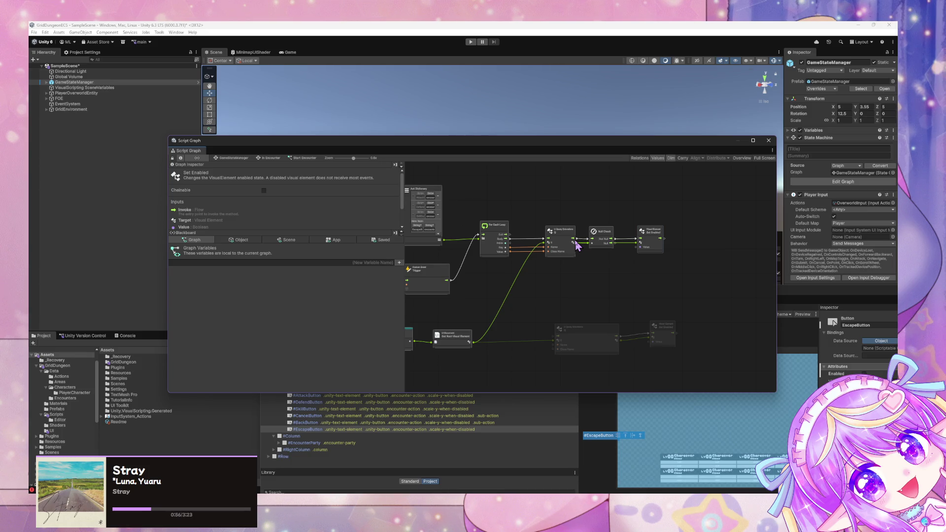
mouse_move(451, 345)
left_mouse_down()
mouse_move(562, 349)
mouse_move(585, 341)
mouse_move(502, 317)
left_mouse_up()
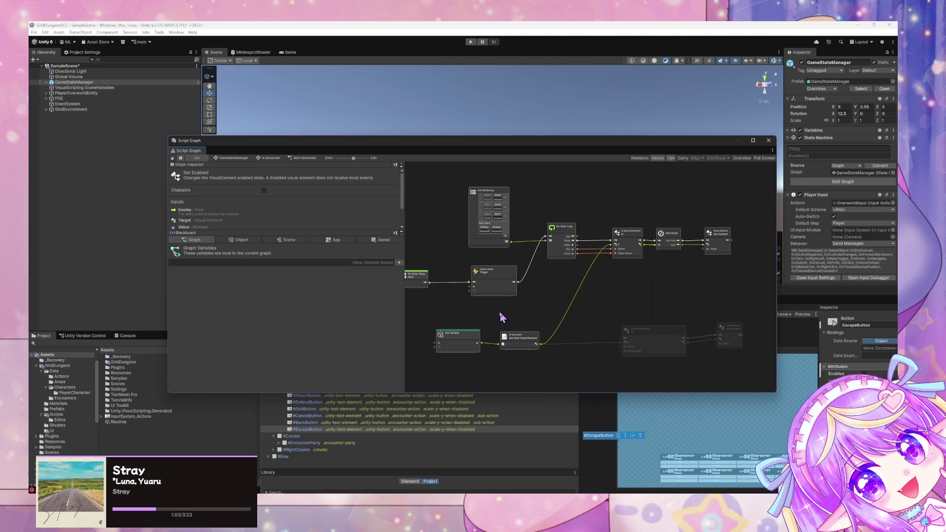
Step: Show the scene-wide variables in the Script Graph blackboard and scroll through the list
left_click(288, 240)
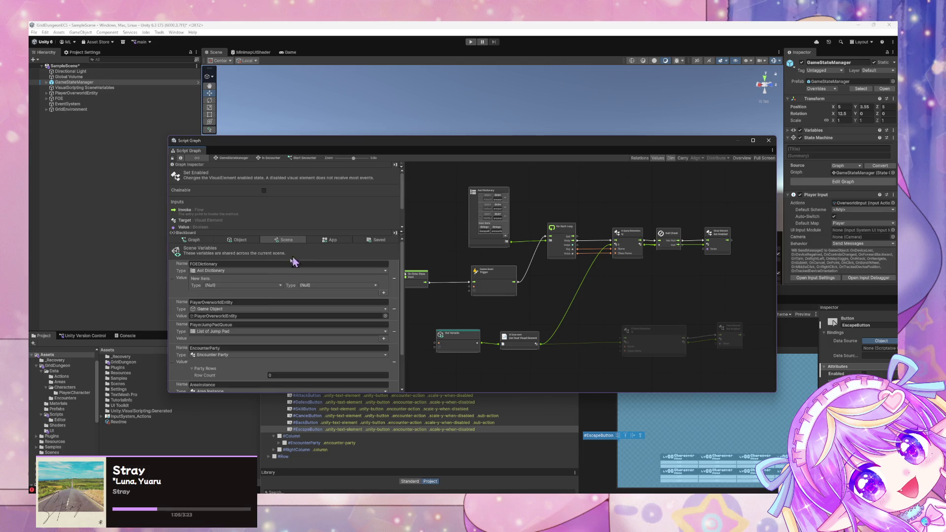
scroll(342, 303, "down", 3)
scroll(343, 302, "down", 8)
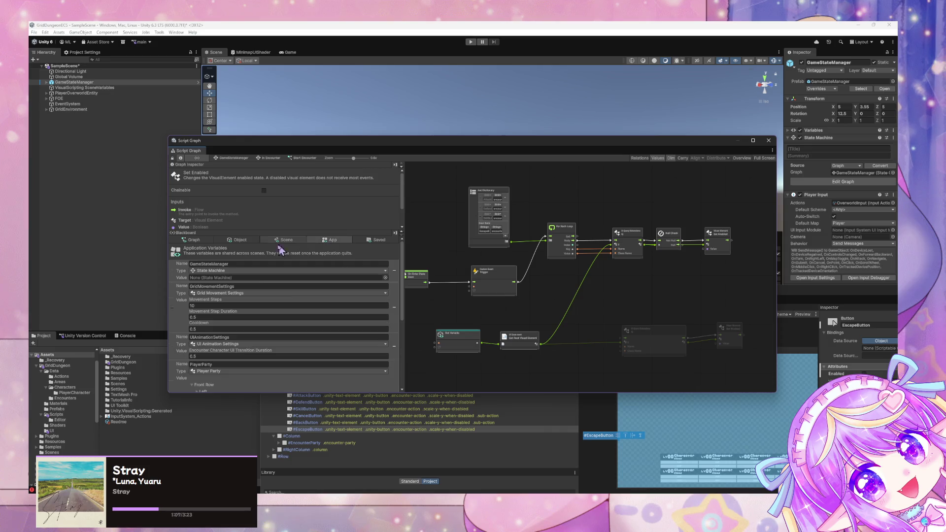
scroll(297, 292, "up", 10)
Step: Center the VS Code window and show its file explorer sidebar, then return to Unity
key("alt+Tab")
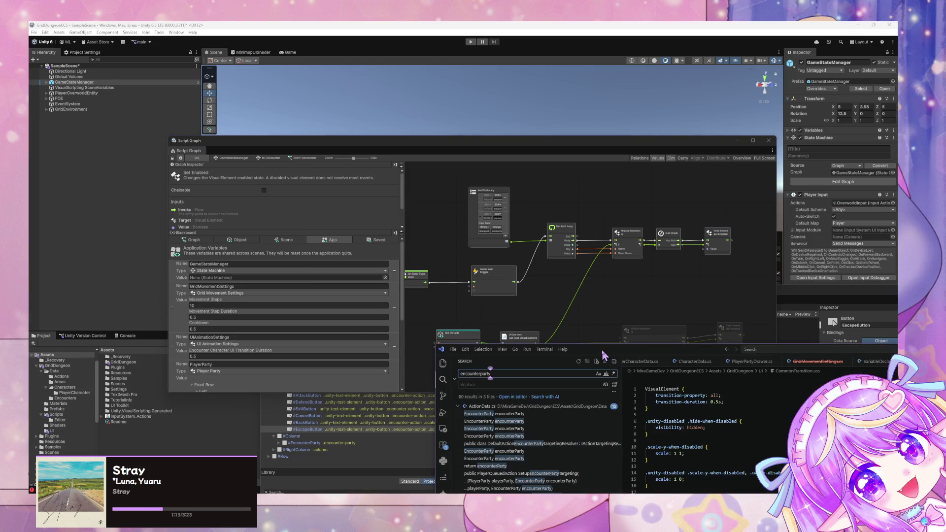
mouse_move(604, 354)
left_mouse_down()
mouse_move(469, 195)
mouse_move(376, 144)
mouse_move(330, 142)
left_mouse_up()
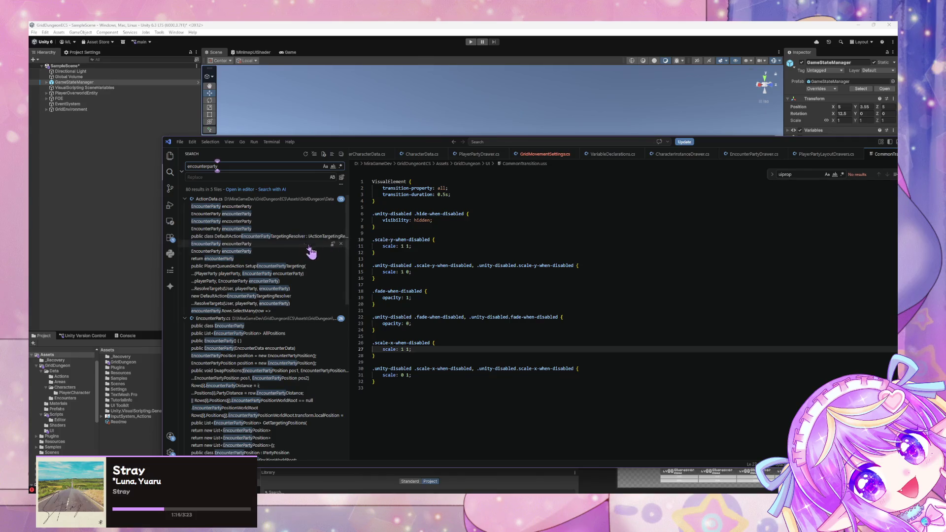
key("ctrl+shift+e")
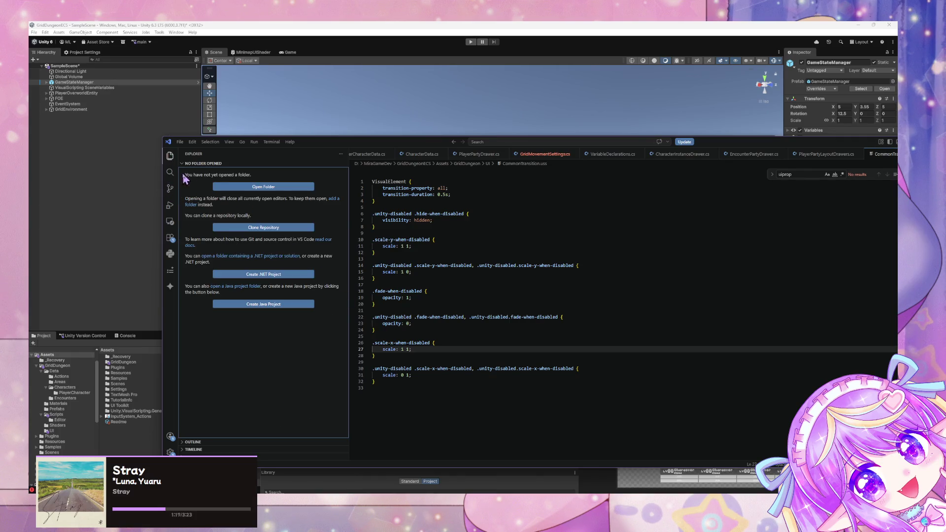
key("alt+Tab")
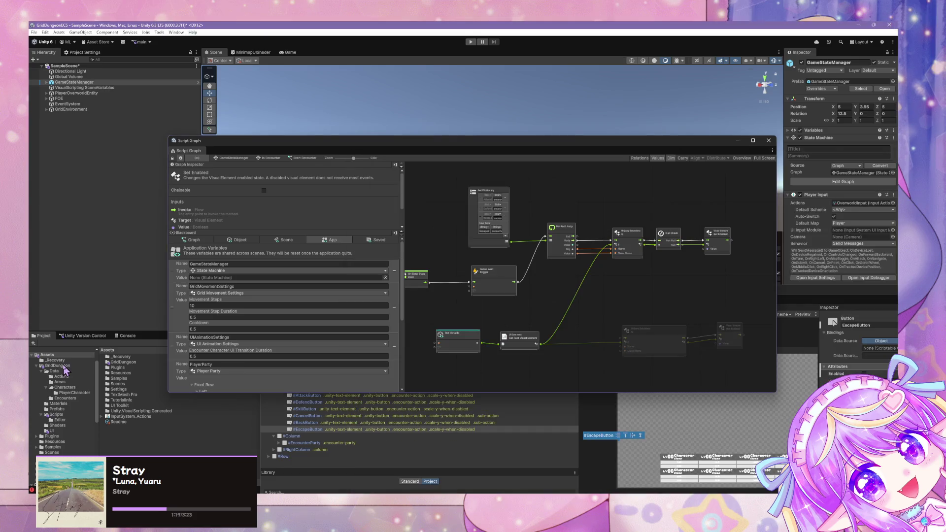